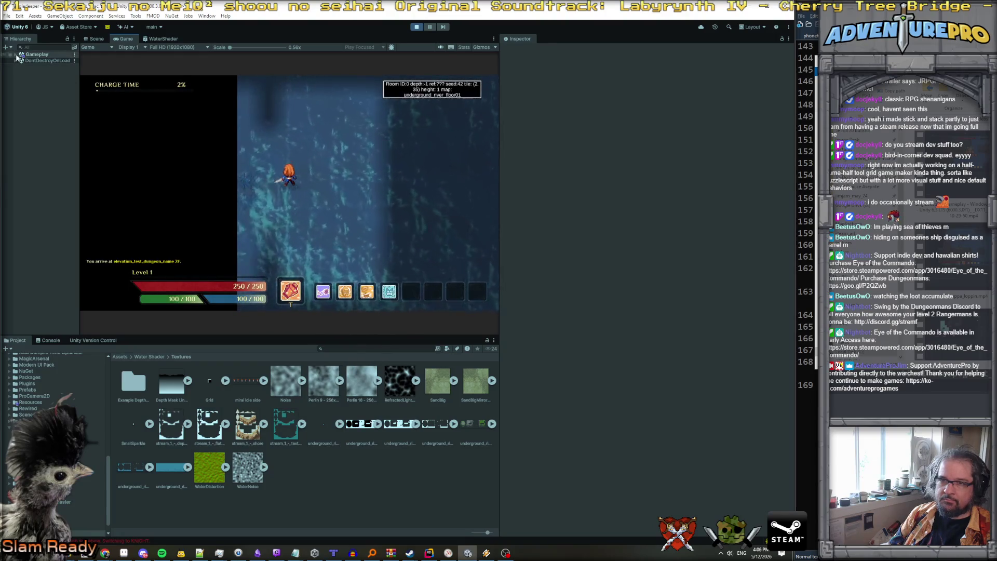
# Switch WaterLayerGrid off and on several times to compare the scene with and without it.
pyautogui.click(16, 54)
pyautogui.click(52, 79)
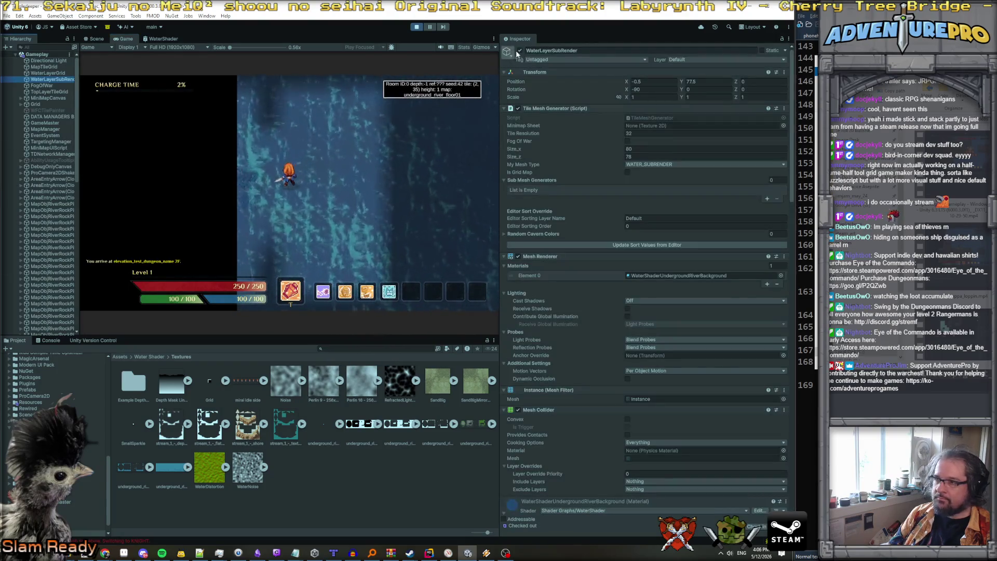
pyautogui.press('Up')
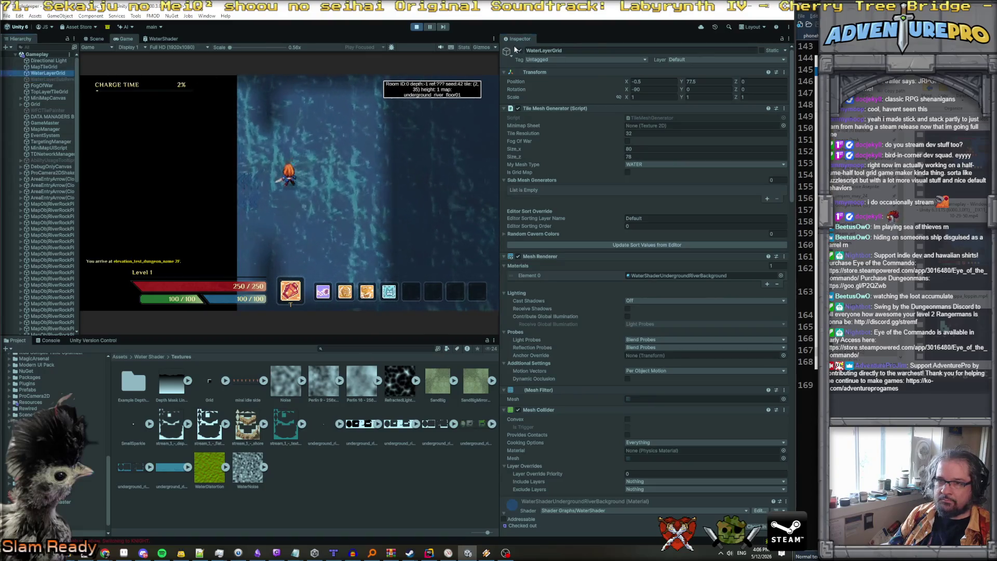
pyautogui.click(520, 50)
pyautogui.press('Up')
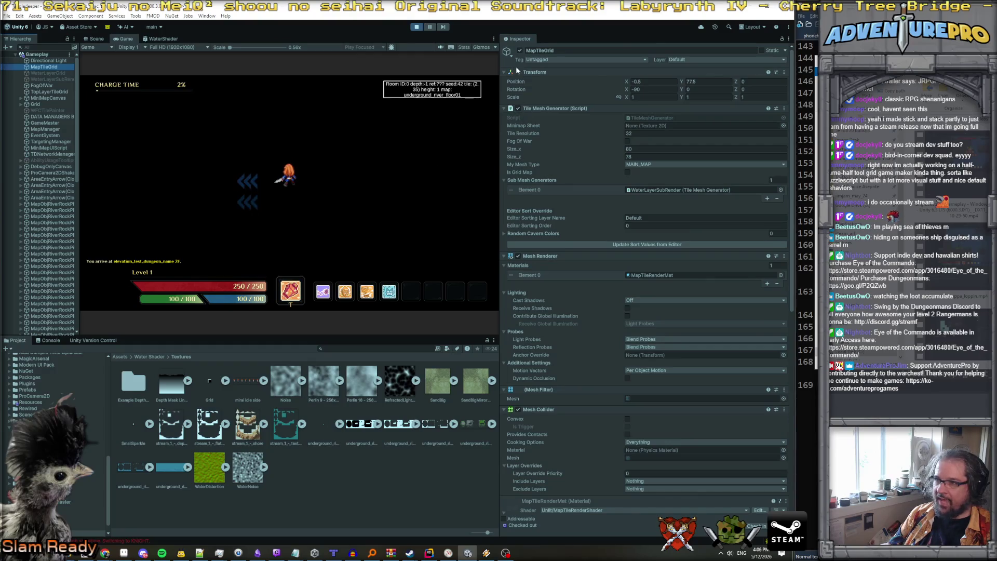
pyautogui.press('Down')
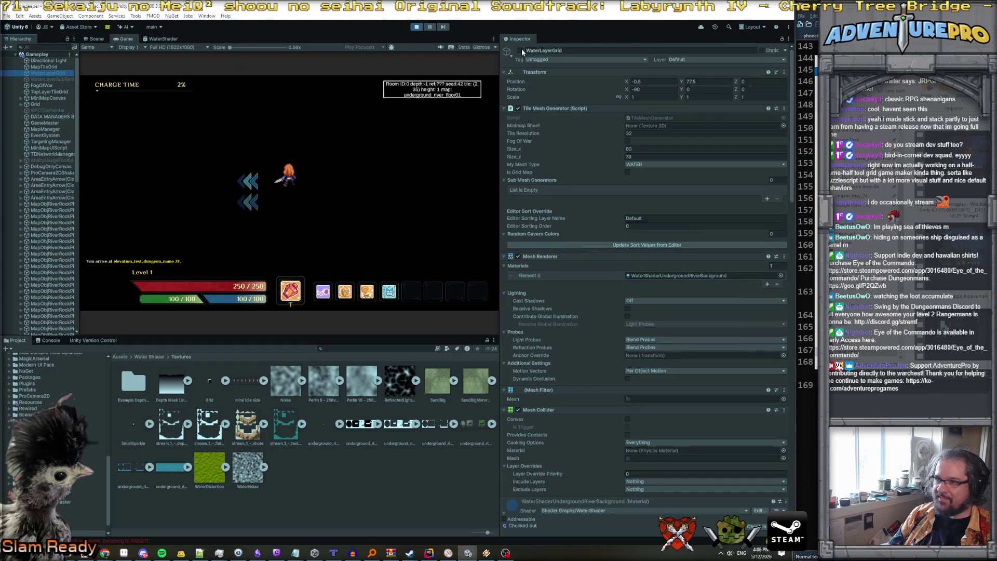
pyautogui.click(520, 50)
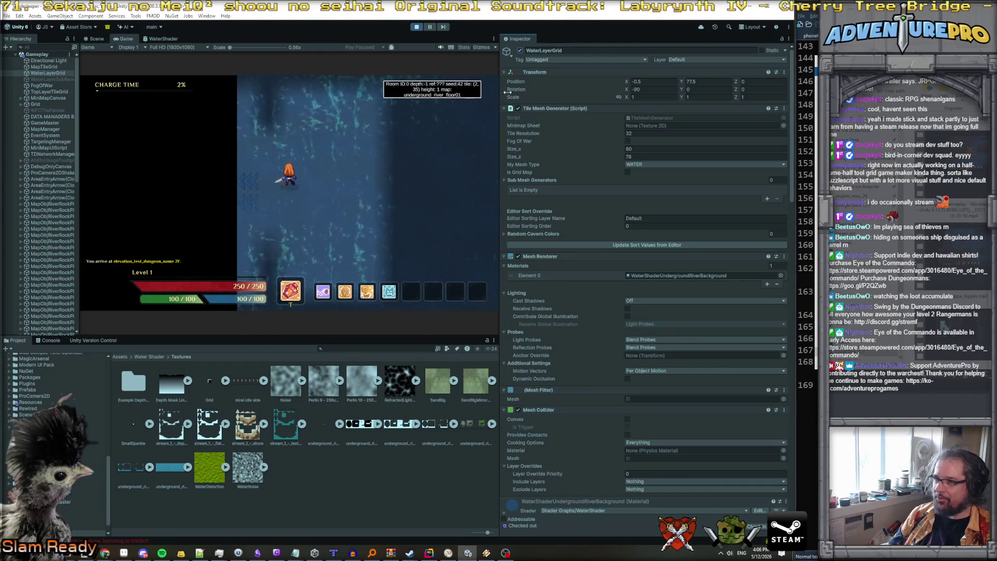
pyautogui.click(520, 50)
pyautogui.click(520, 51)
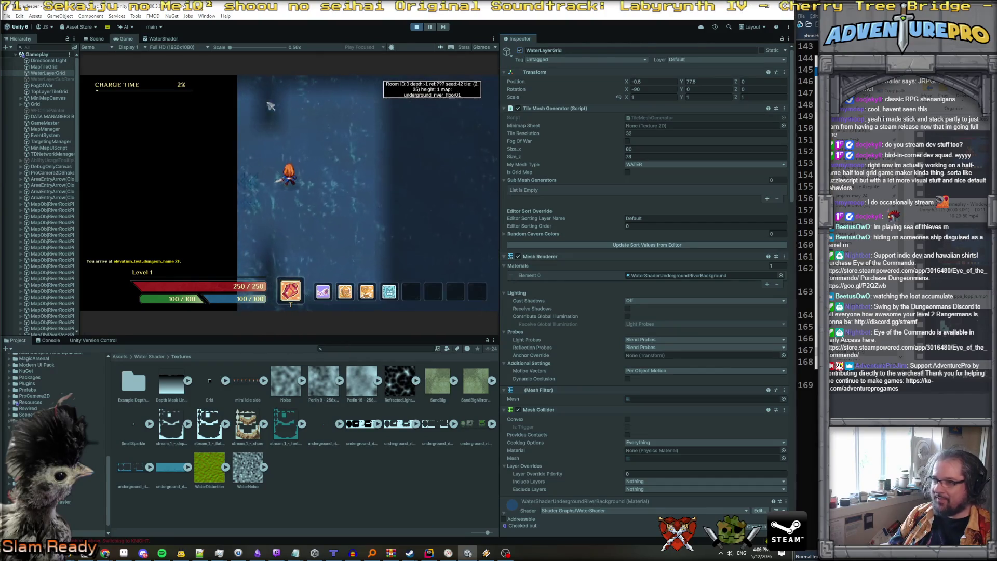
# Toggle WaterLayerSubRender's active checkbox on, off and back on.
pyautogui.click(61, 80)
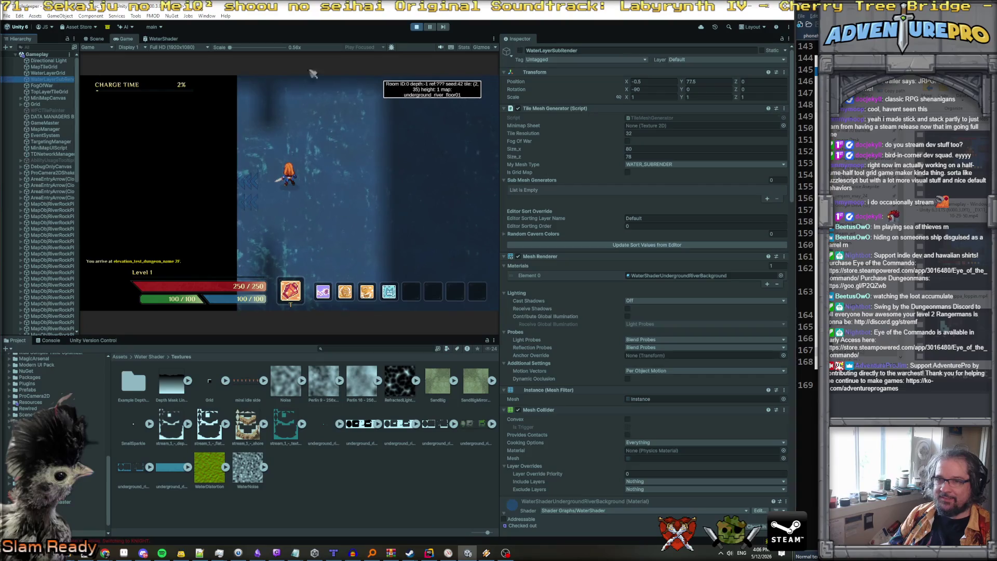
pyautogui.click(520, 51)
pyautogui.click(521, 51)
pyautogui.click(520, 50)
# Compare the WaterLayerGrid and WaterLayerSubRender Inspector settings, finishing on WaterLayerSubRender.
pyautogui.click(48, 73)
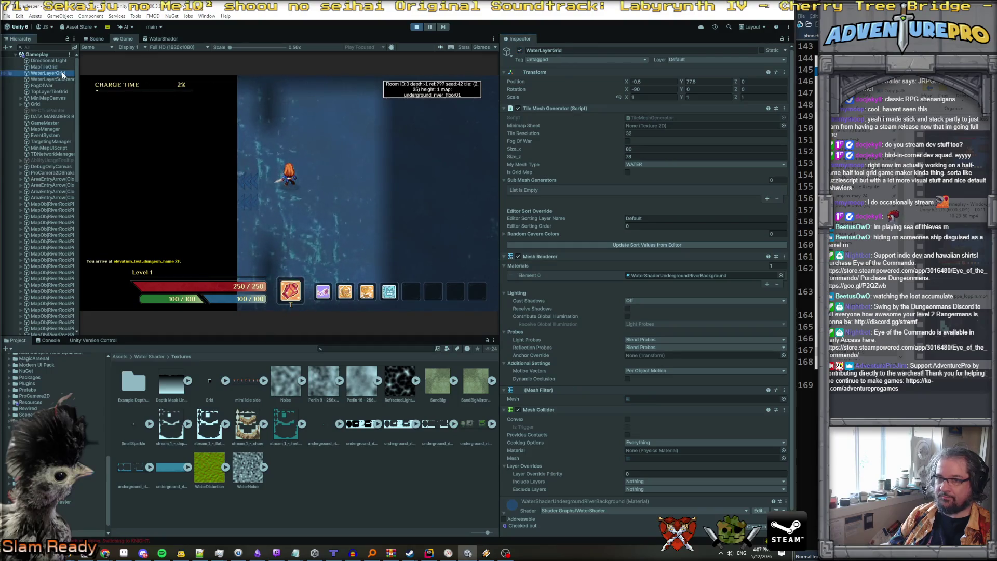
pyautogui.press('Up')
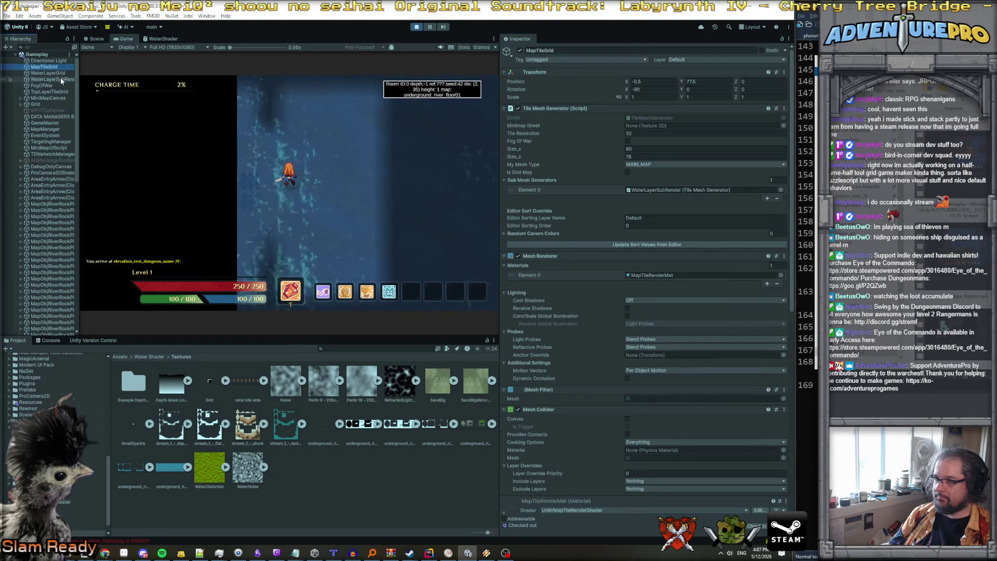
pyautogui.click(61, 80)
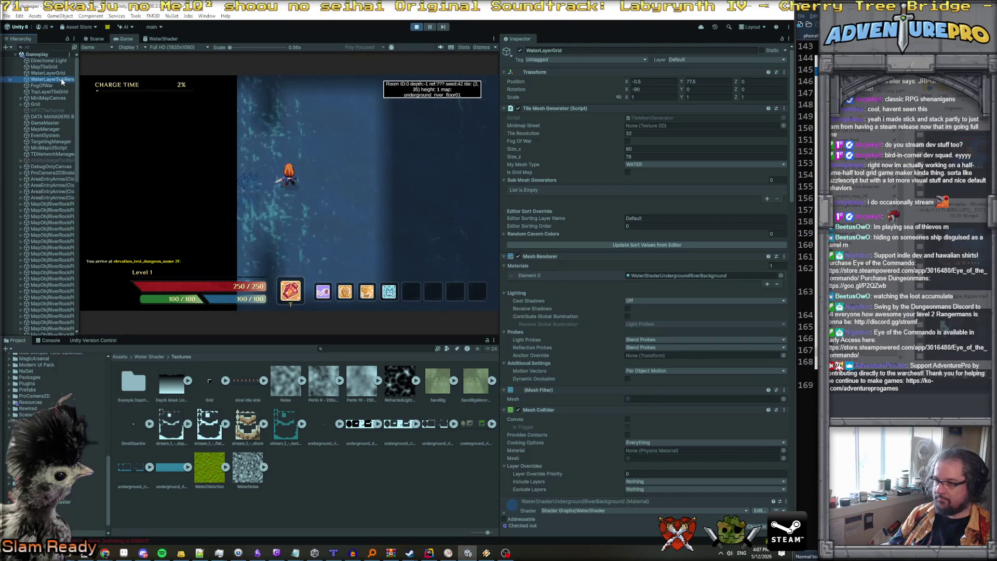
pyautogui.click(60, 75)
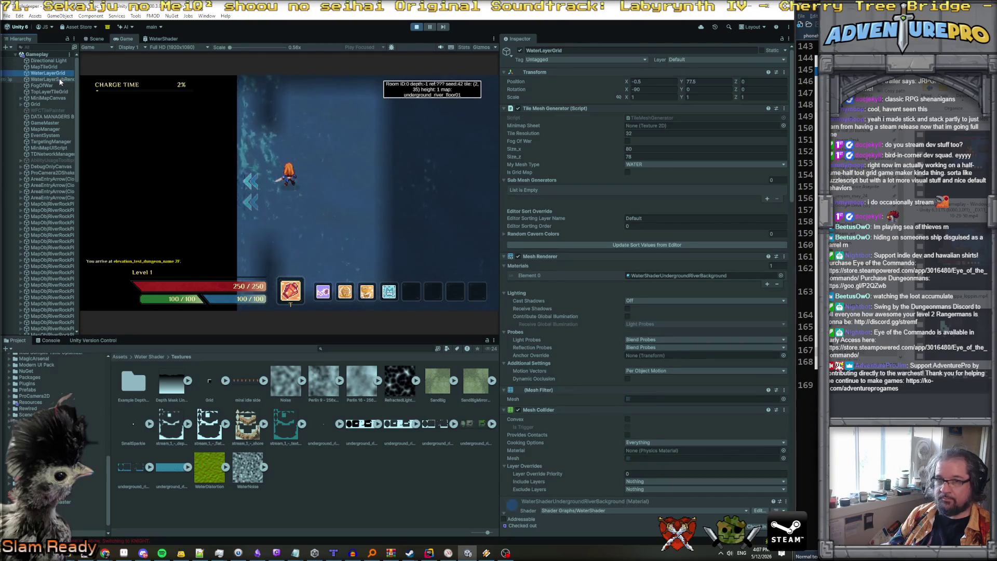
pyautogui.click(60, 80)
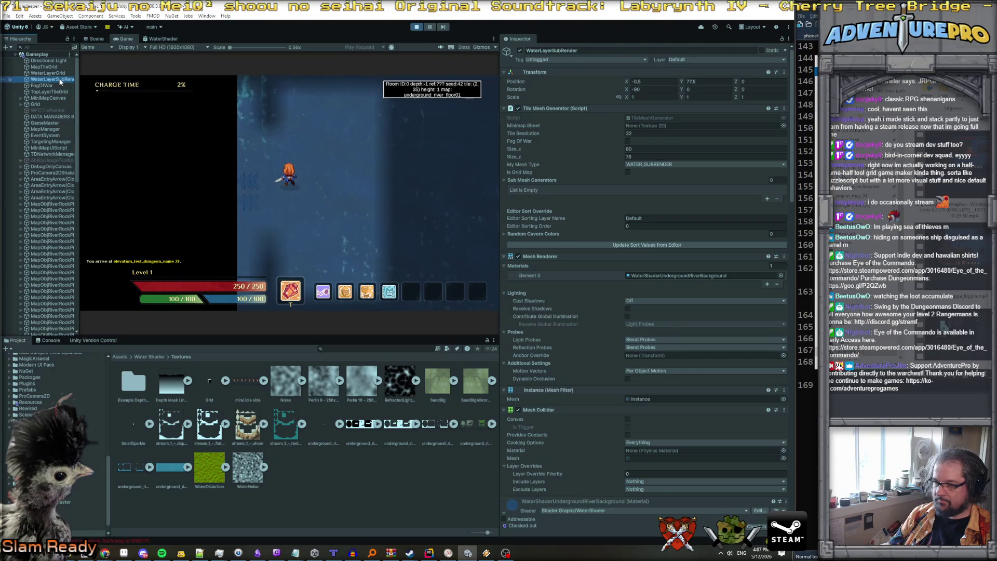
# Look over the WaterLayerGrid and WaterLayerSubRender settings in the Inspector.
pyautogui.click(48, 73)
pyautogui.click(52, 73)
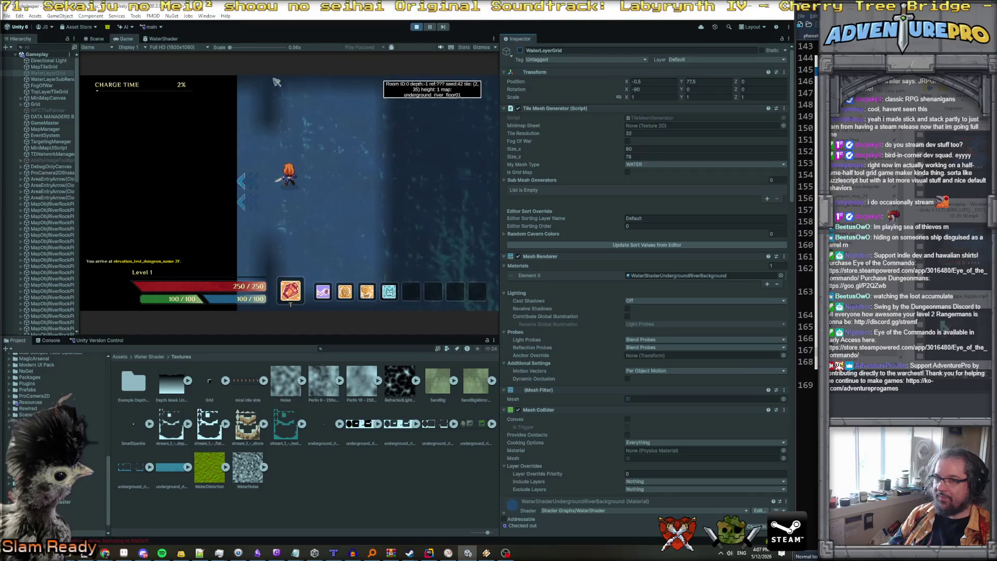
pyautogui.click(59, 79)
pyautogui.scroll(-3, 641, 315)
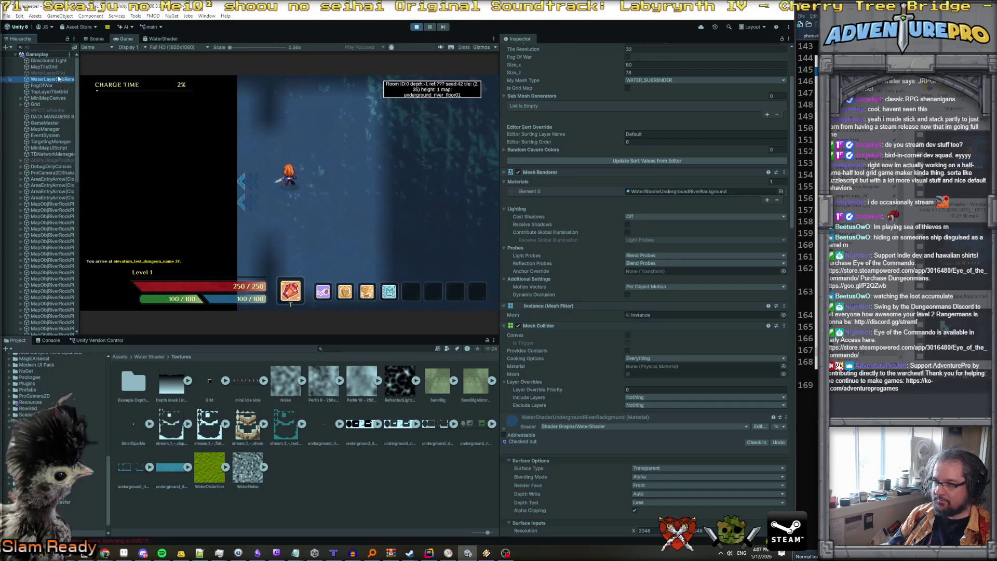
# Show MapTileGrid's MapTileRenderMat Sub Texture 0 slot and widen the game view.
pyautogui.click(56, 67)
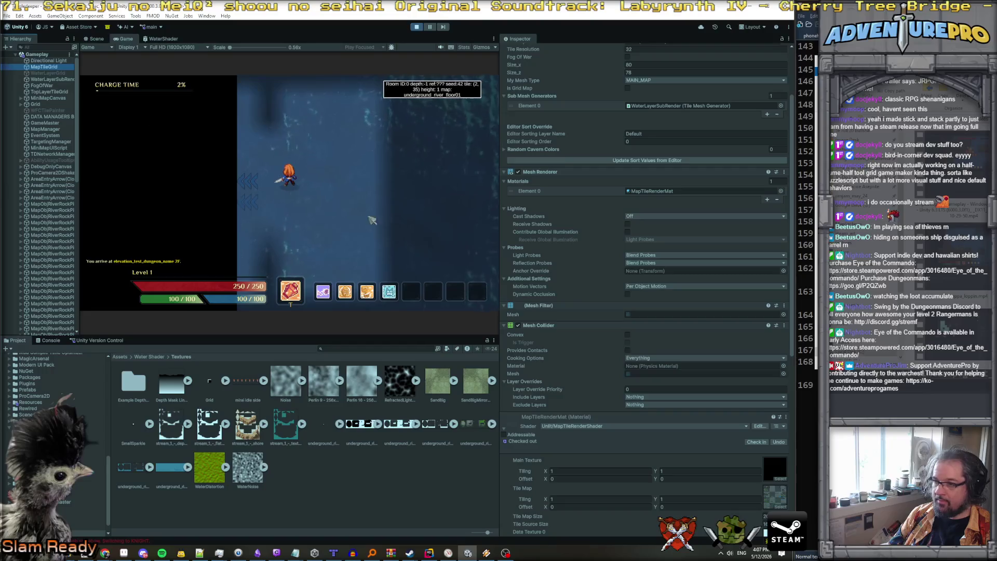
pyautogui.scroll(-10, 565, 351)
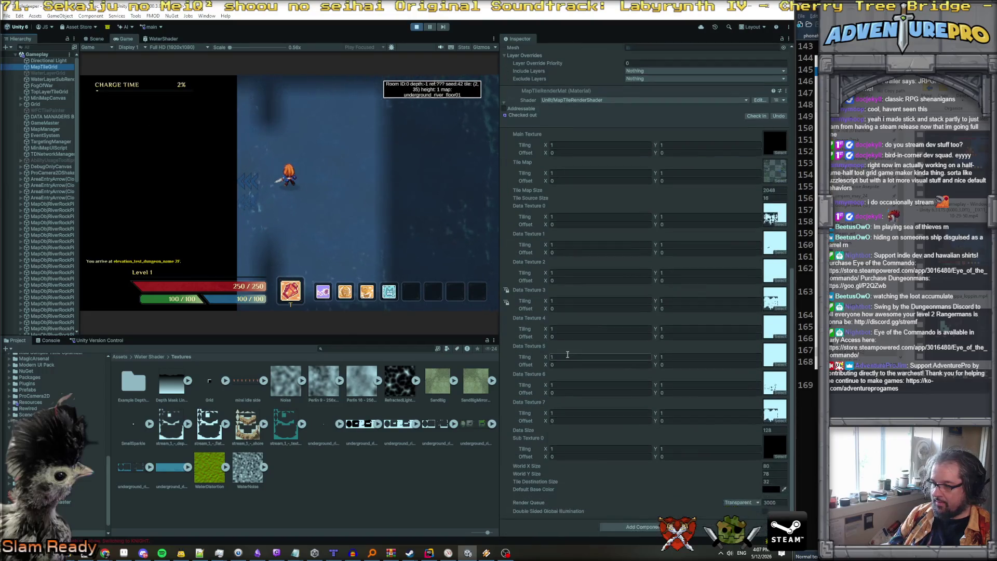
pyautogui.click(773, 441)
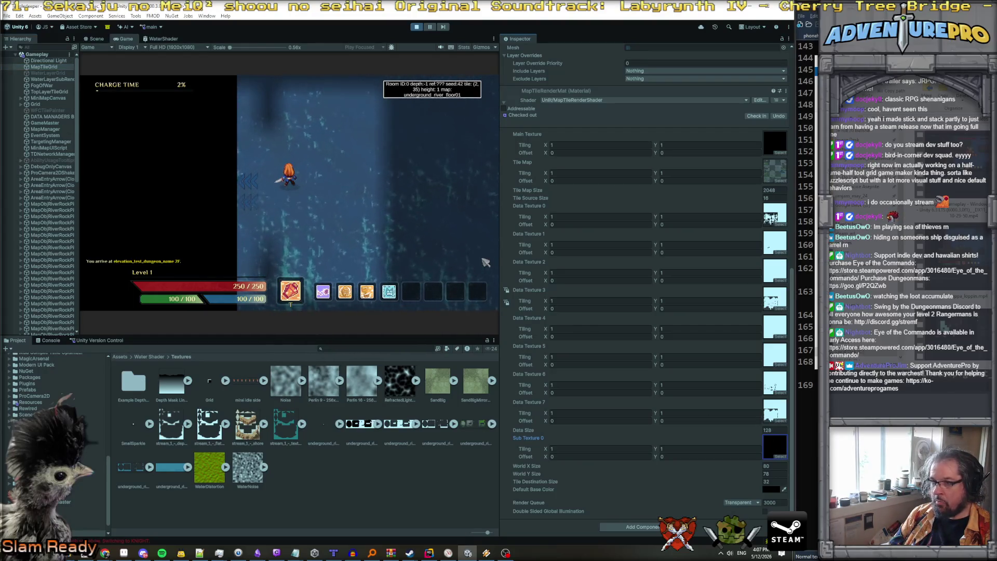
pyautogui.moveTo(500, 242); pyautogui.dragTo(588, 243)
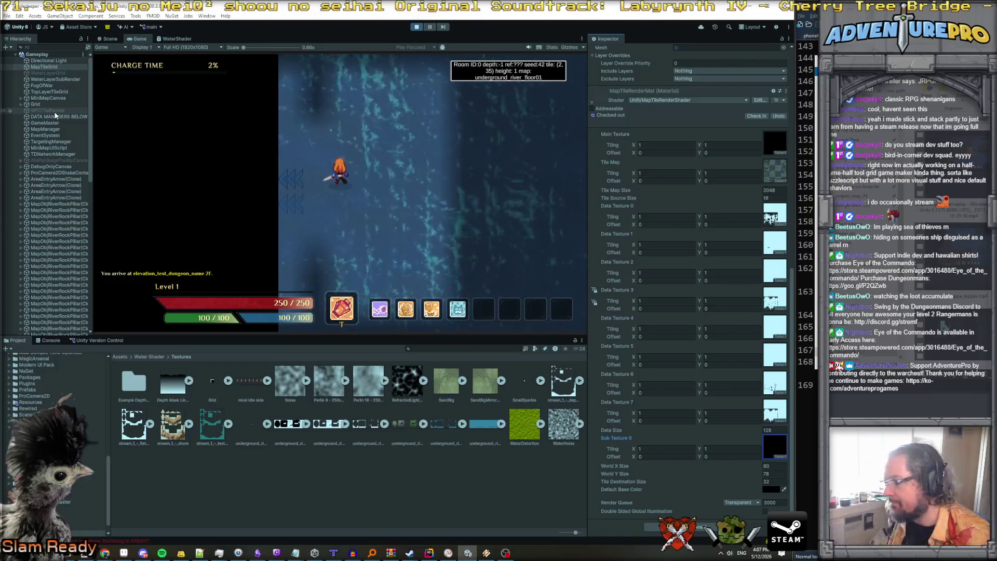
# Collapse WaterLayerSubRender's water material properties and widen the game view further.
pyautogui.click(60, 79)
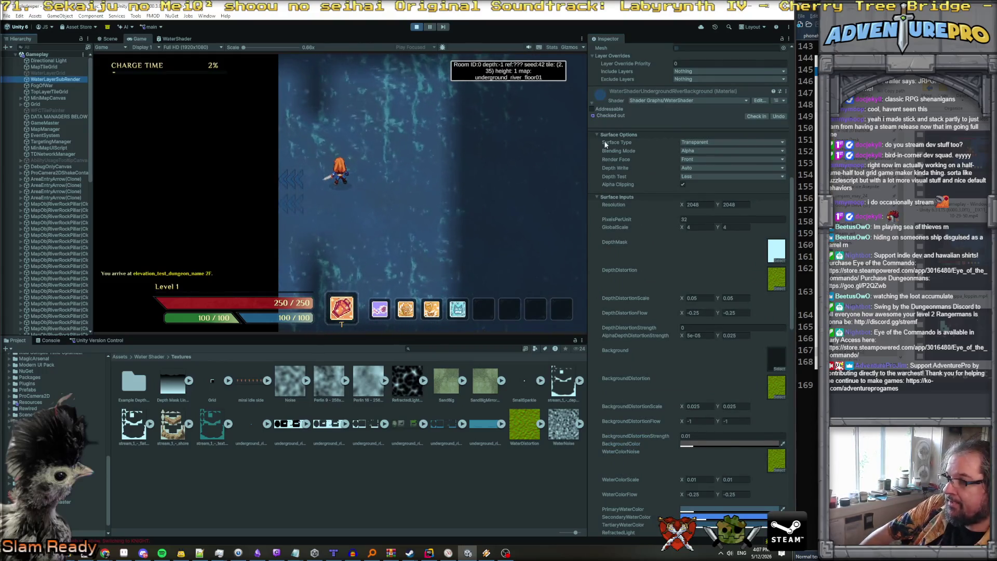
pyautogui.click(601, 94)
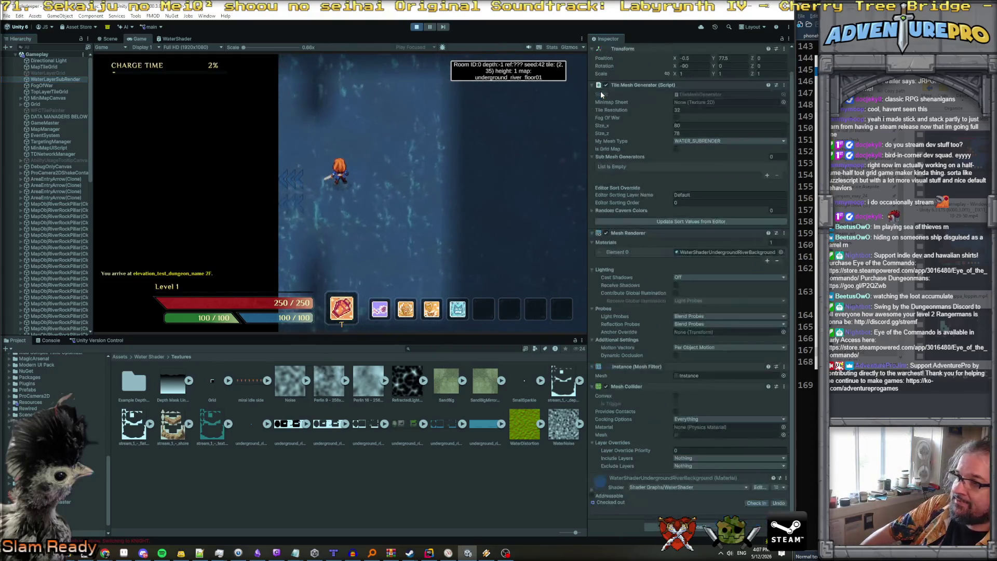
pyautogui.click(83, 80)
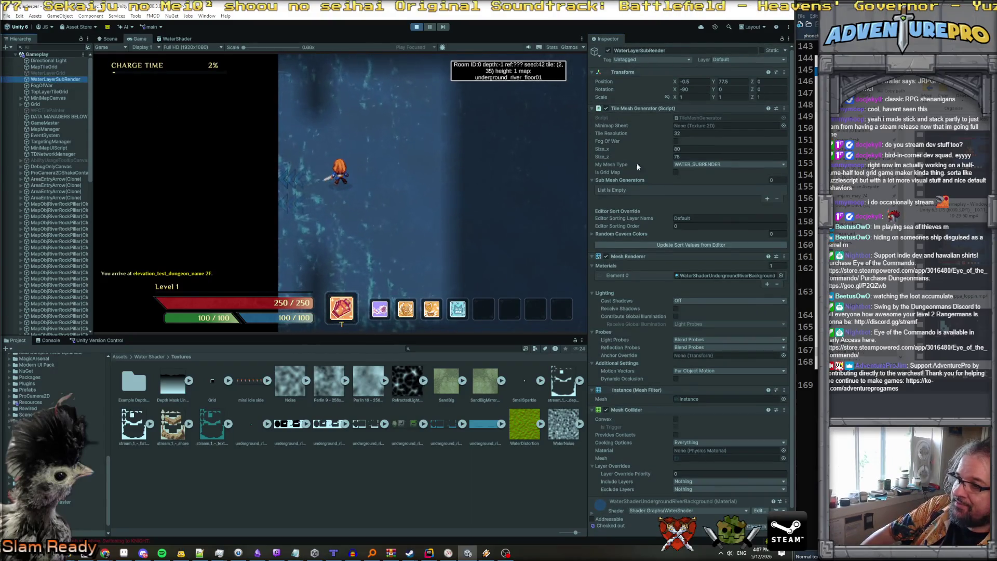
pyautogui.scroll(-1, 662, 193)
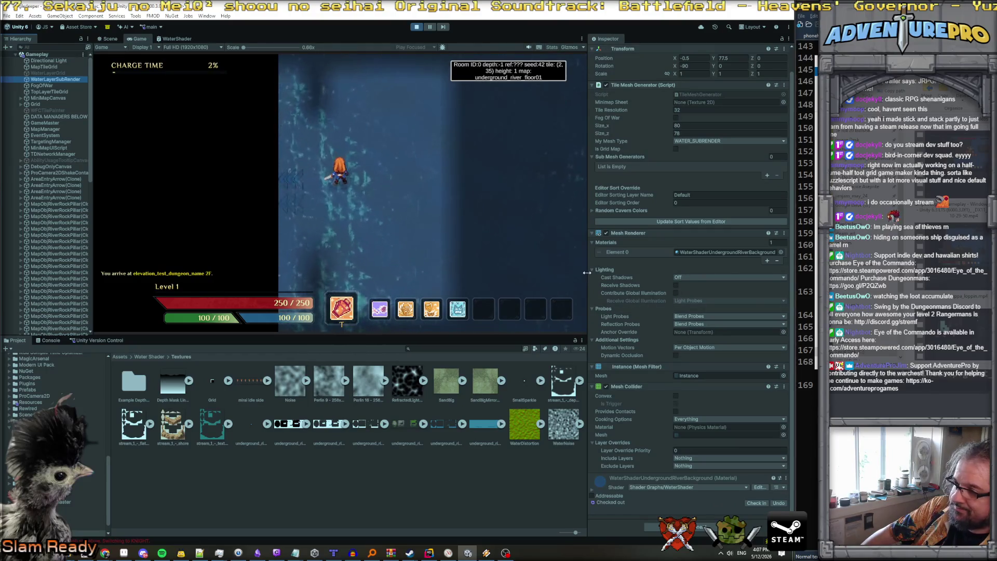
pyautogui.moveTo(587, 272)
pyautogui.mouseDown()
pyautogui.moveTo(556, 275)
pyautogui.moveTo(646, 283)
pyautogui.moveTo(611, 291)
pyautogui.mouseUp()
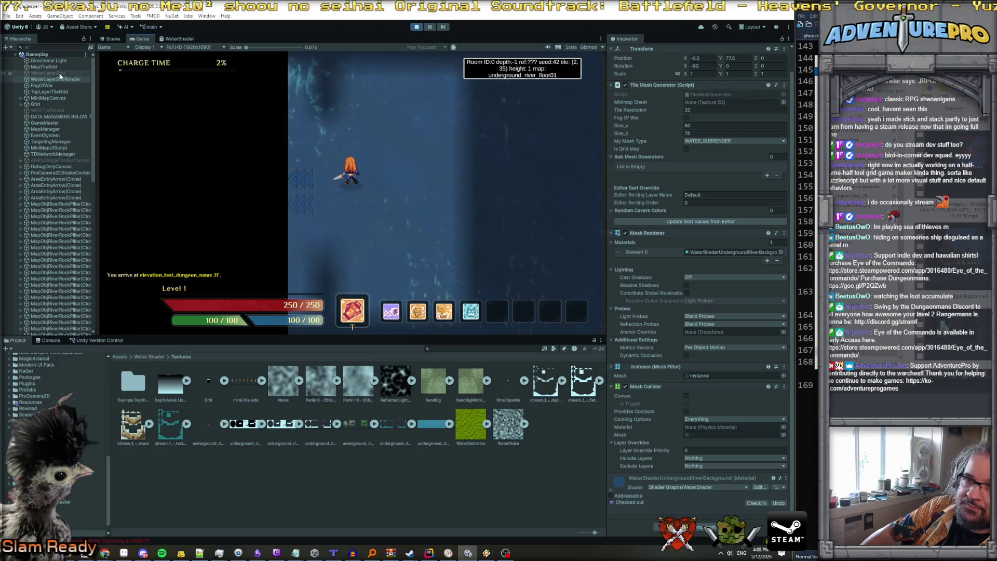
# Open MapTileGrid material's render texture, then its Texture 2D asset, to inspect them.
pyautogui.click(59, 69)
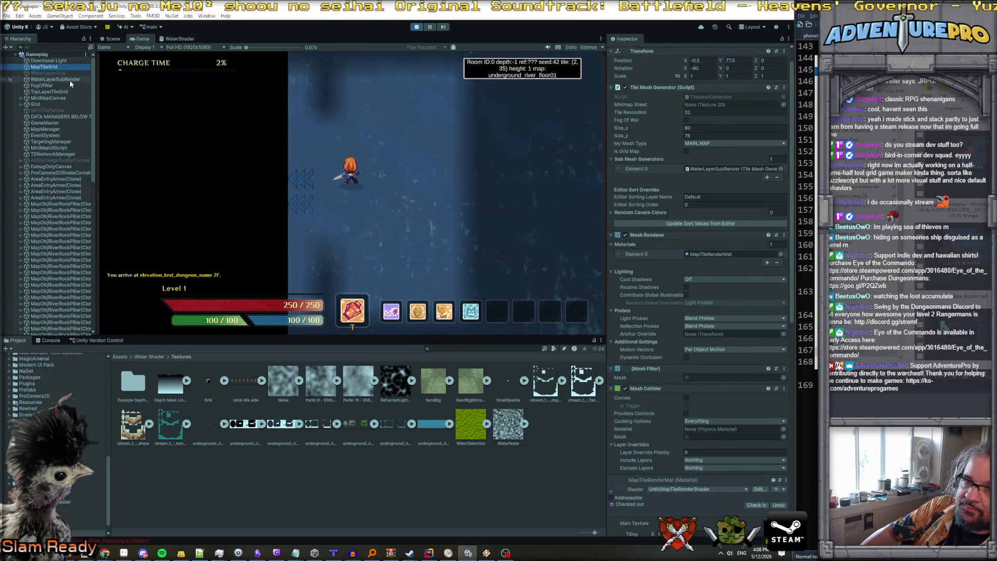
pyautogui.scroll(-15, 624, 134)
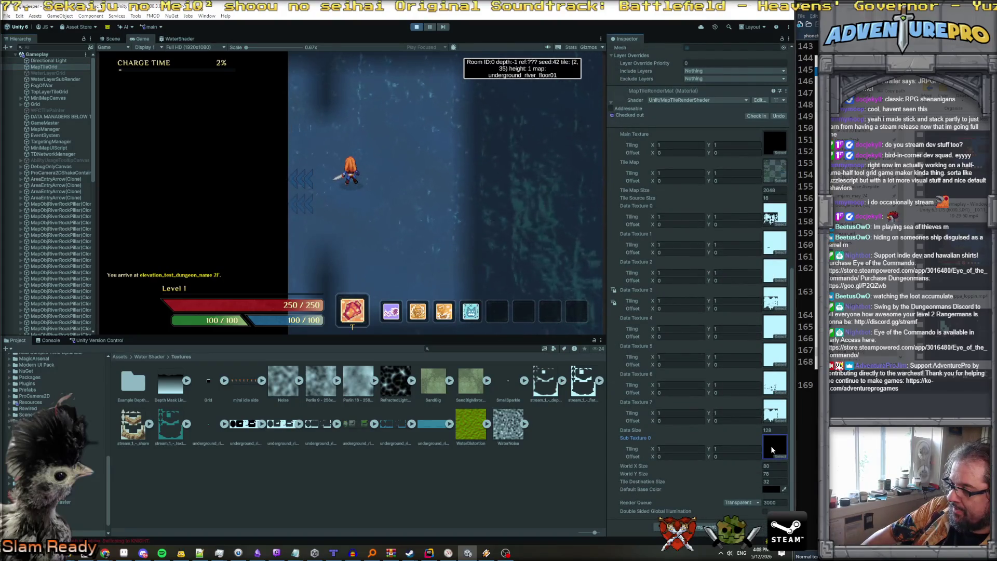
pyautogui.doubleClick(772, 450)
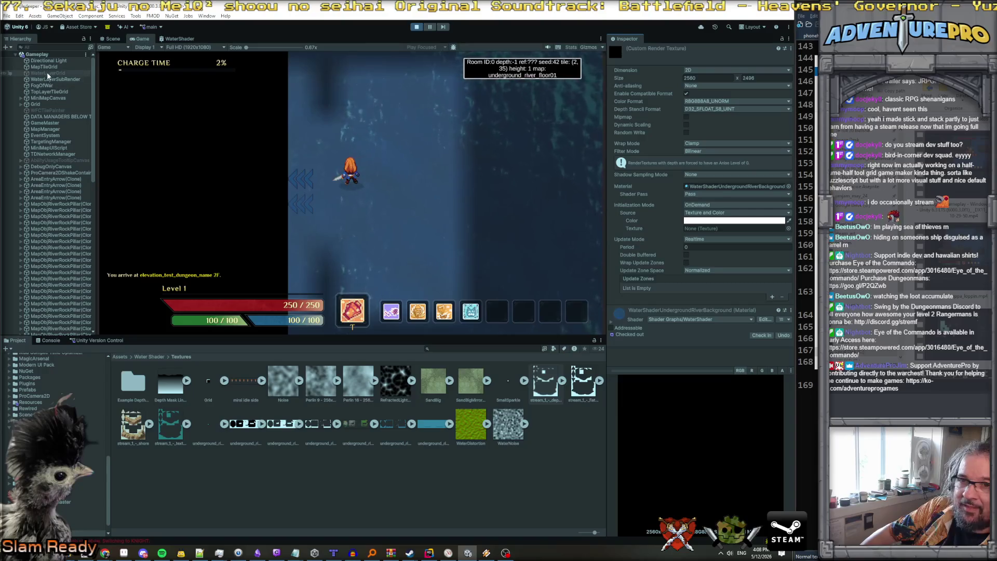
pyautogui.click(46, 67)
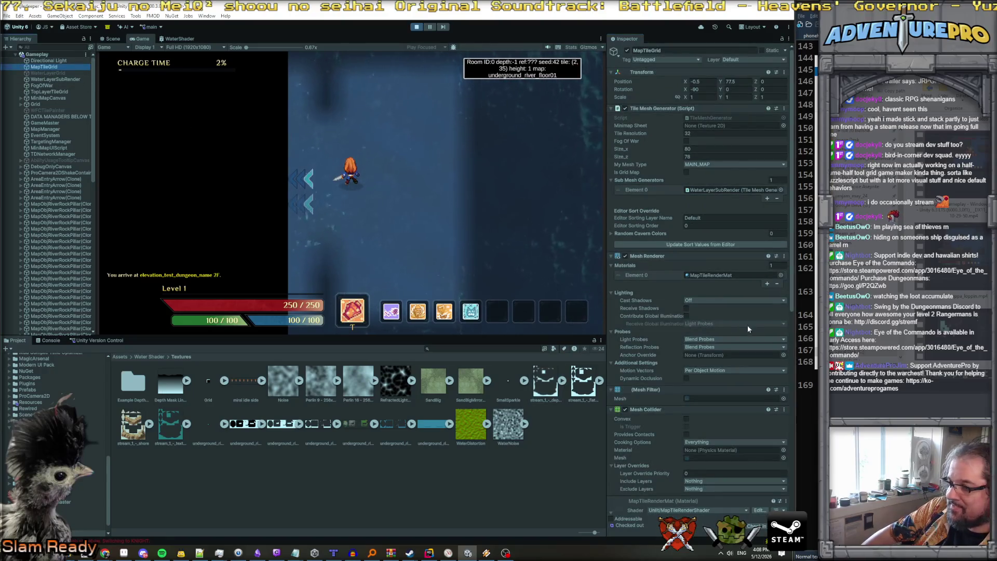
pyautogui.scroll(-5, 768, 350)
pyautogui.doubleClick(774, 448)
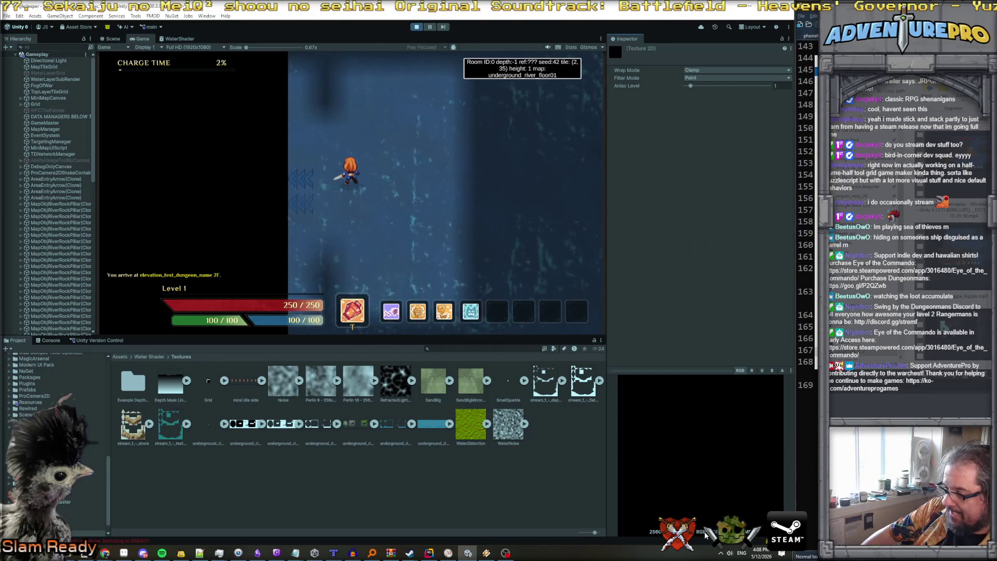
# Scroll TileMeshGenerator.cs to line 801 and read the CustomRenderTexture quick documentation.
pyautogui.hotkey('alt', 'Tab')
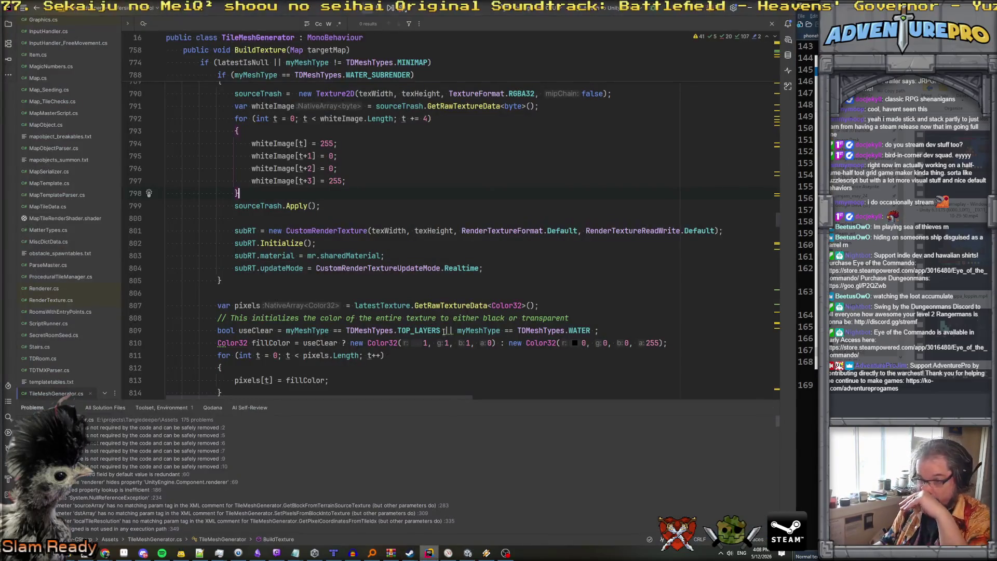
pyautogui.scroll(4, 432, 303)
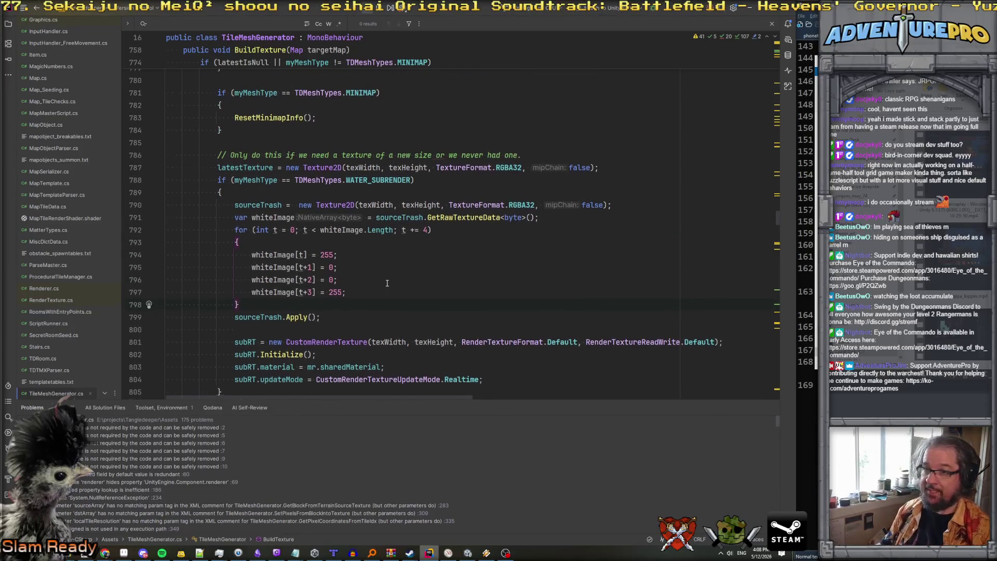
pyautogui.scroll(-3, 327, 303)
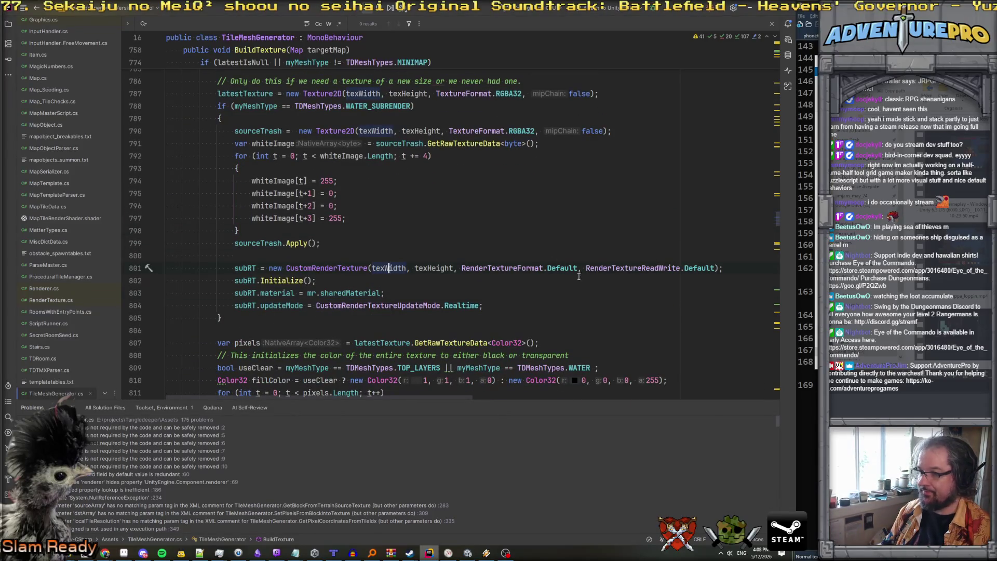
pyautogui.moveTo(332, 268)
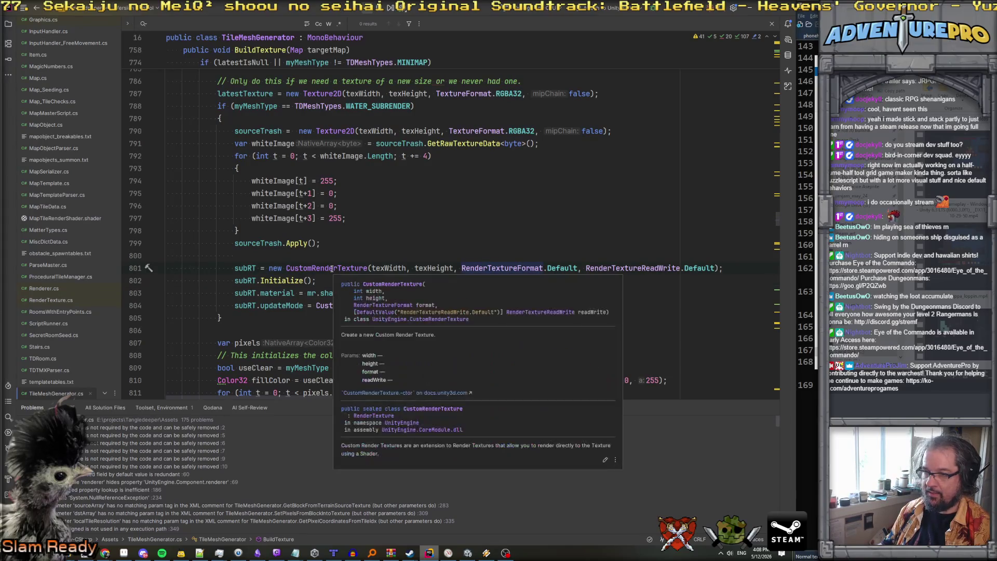
pyautogui.click(332, 268)
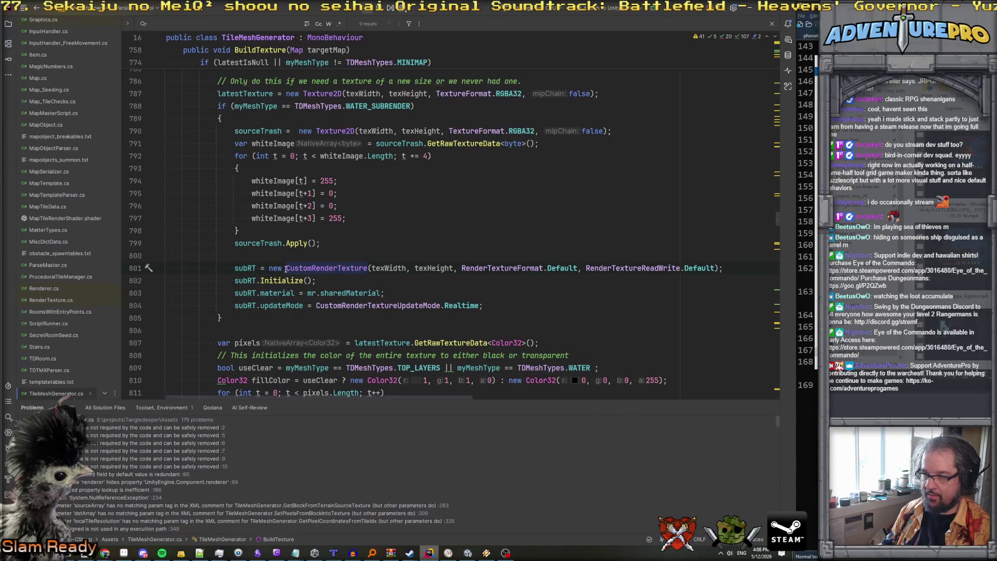
pyautogui.moveTo(352, 268)
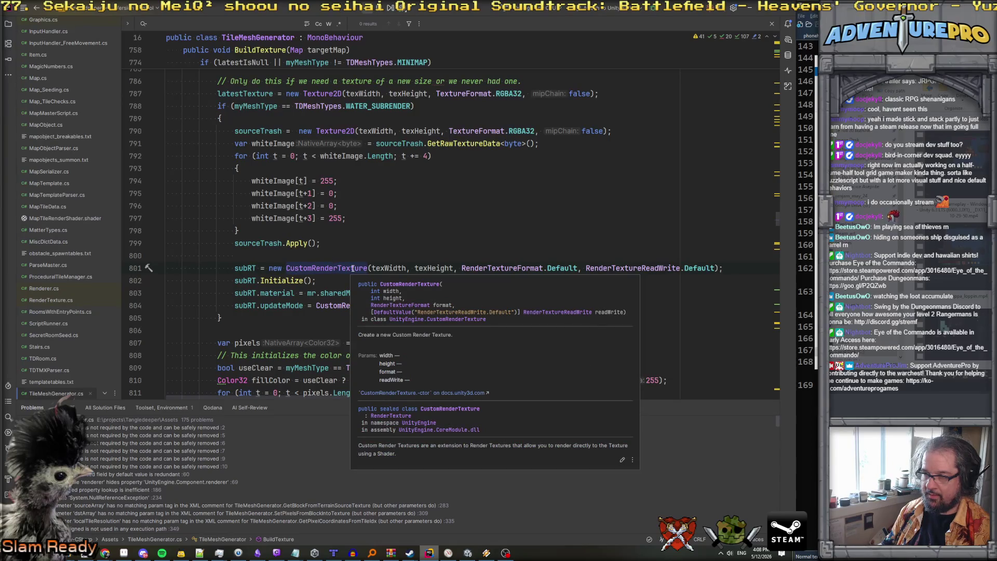
# Replace CustomRenderTexture with RenderTexture in the subRT creation on line 801.
pyautogui.doubleClick(288, 270)
pyautogui.write('RenderTex')
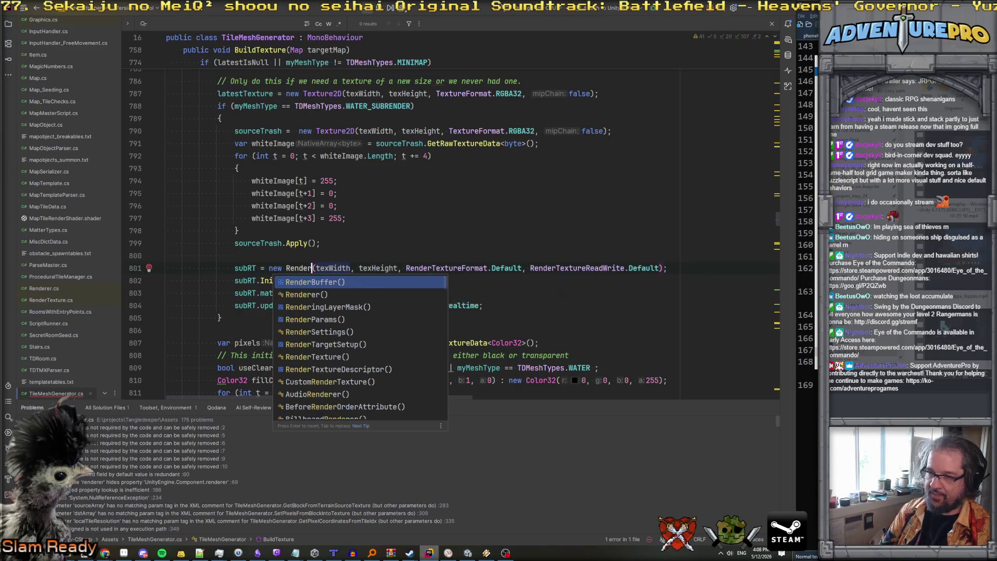
pyautogui.press('Return')
pyautogui.press('Down')
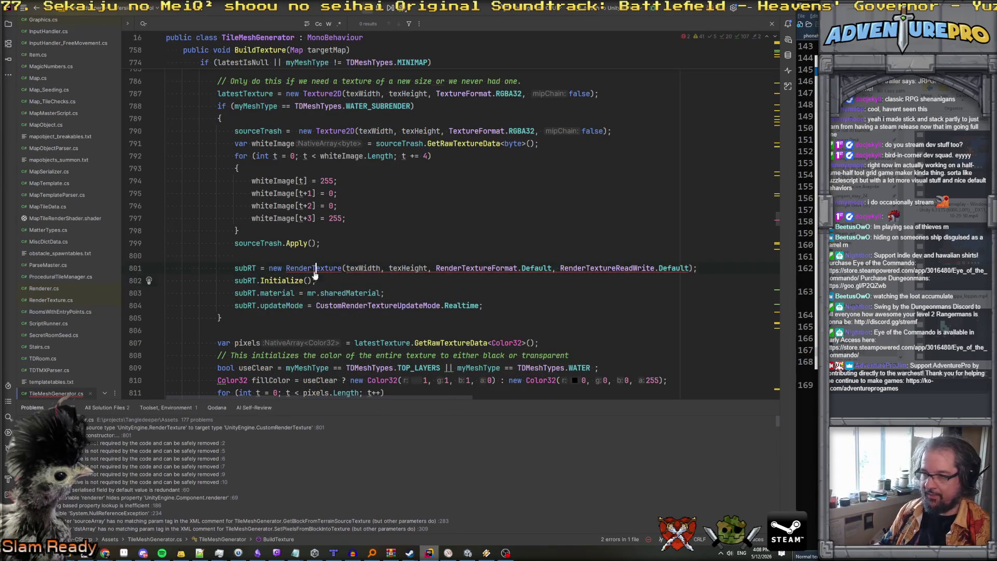
pyautogui.keyDown('ctrl'); pyautogui.click(301, 280); pyautogui.keyUp('ctrl')
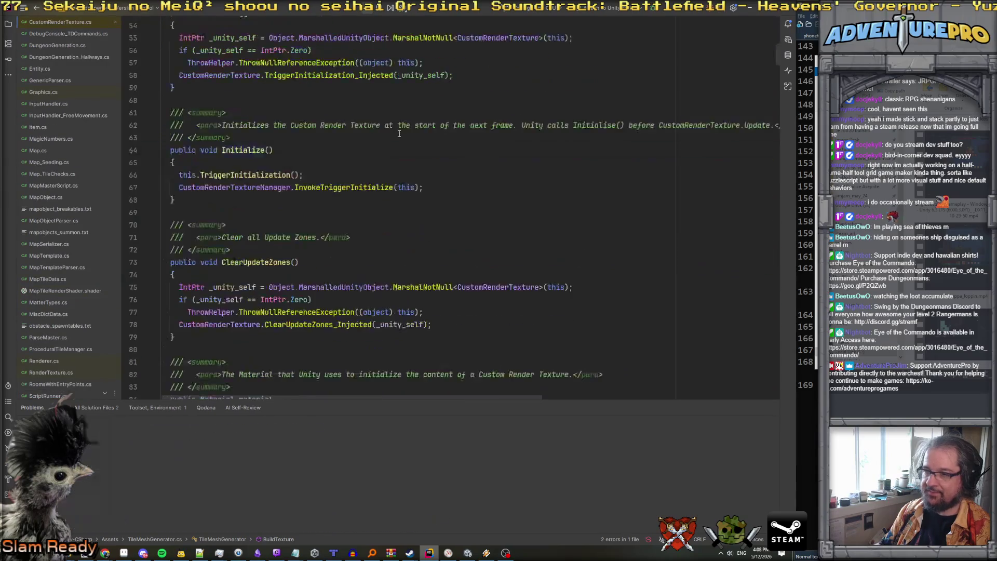
pyautogui.hotkey('ctrl', 'alt', 'Left')
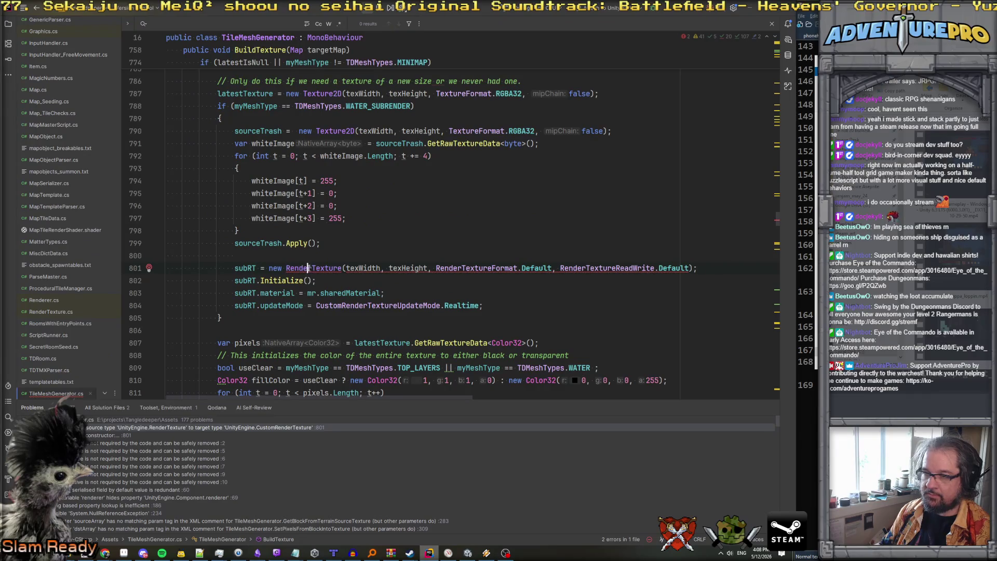
# Change the subRT field declaration's type from CustomRenderTexture to RenderTexture.
pyautogui.keyDown('ctrl'); pyautogui.click(309, 268); pyautogui.keyUp('ctrl')
pyautogui.keyDown('ctrl'); pyautogui.click(249, 268); pyautogui.keyUp('ctrl')
pyautogui.doubleClick(256, 185)
pyautogui.write('Rem')
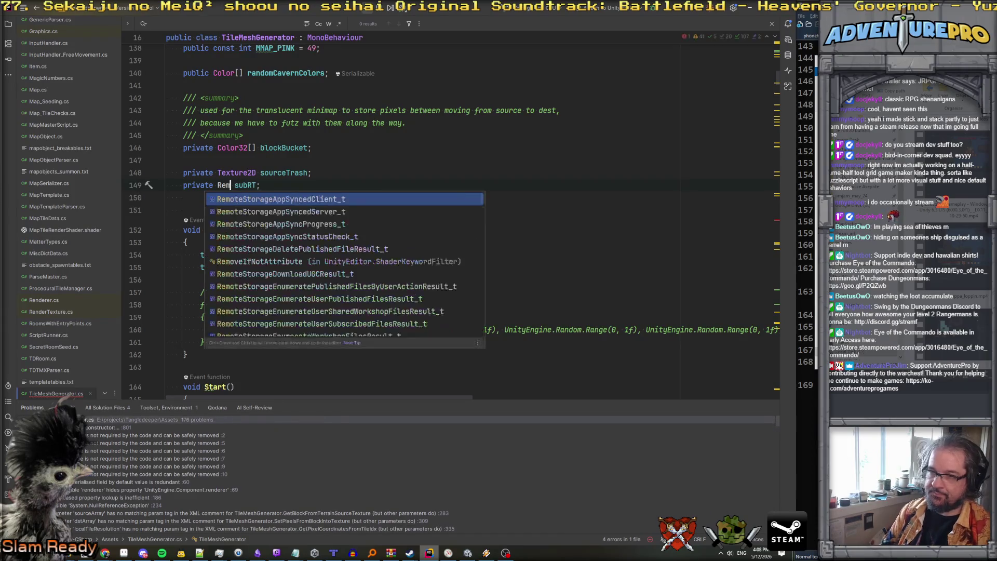
pyautogui.write('nd')
pyautogui.press('Return')
pyautogui.hotkey('ctrl', 'alt', 'Left')
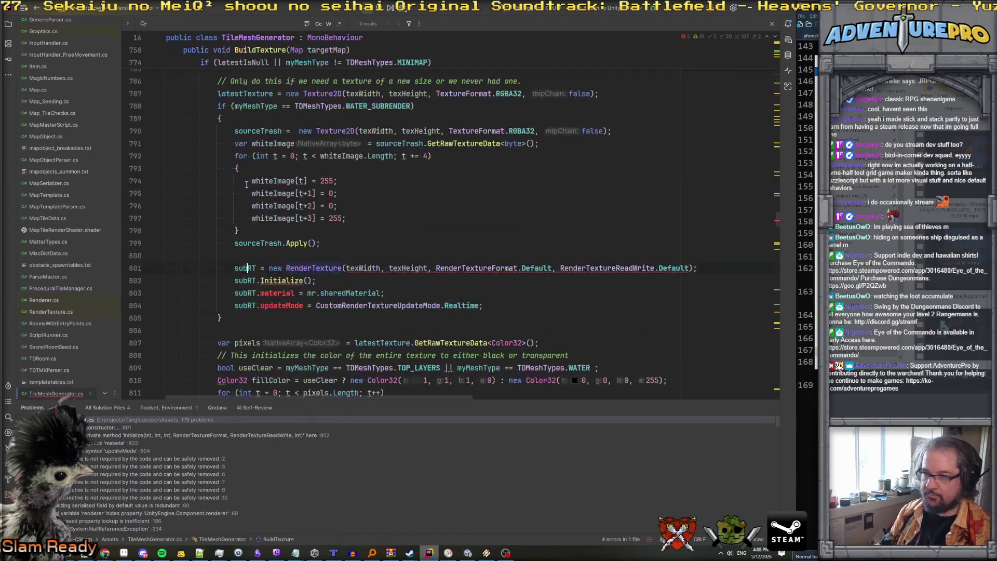
# Delete the subRT Initialize, material and updateMode setup lines.
pyautogui.click(725, 268)
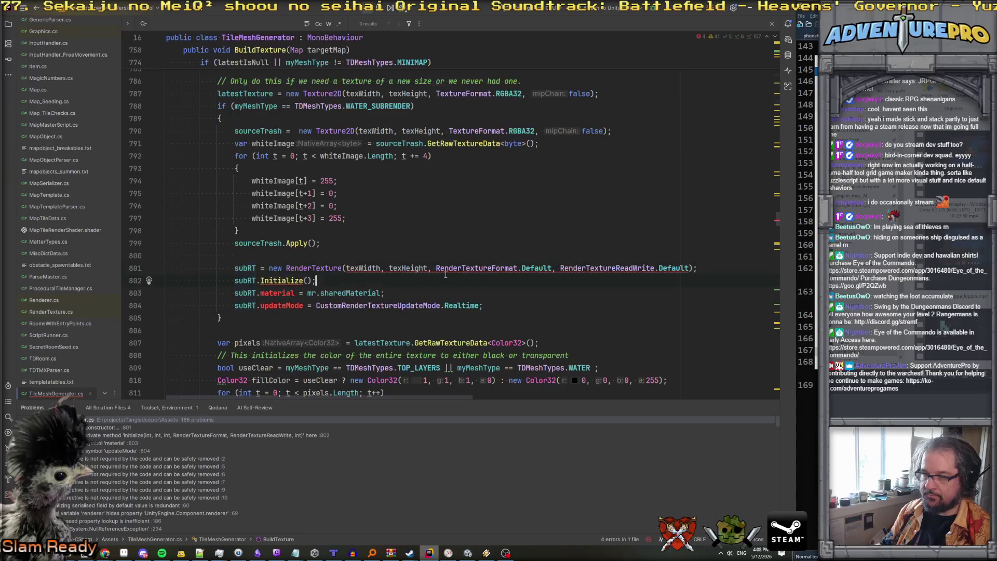
pyautogui.hotkey('shift', 'Down')
pyautogui.hotkey('shift', 'Down')
pyautogui.hotkey('shift', 'Down')
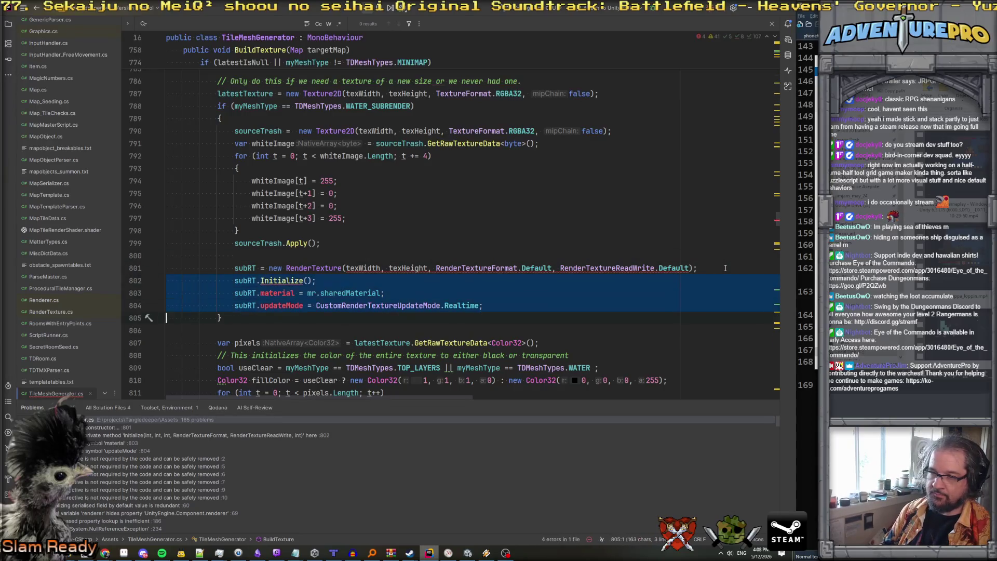
pyautogui.press('Delete')
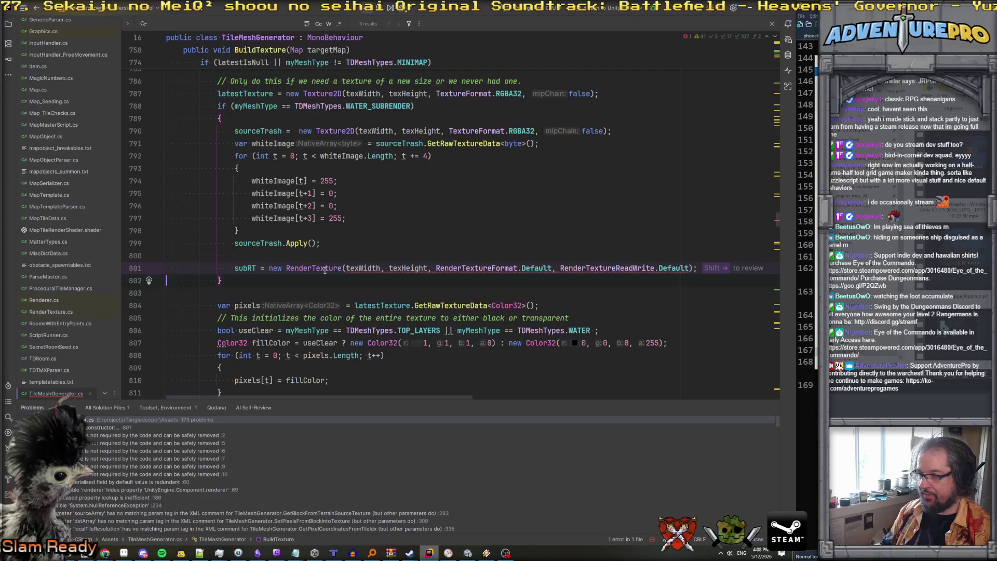
# Replace the Default constructor arguments with GraphicsFormat.R8G8B8A8_UInt after texHeight.
pyautogui.click(705, 266)
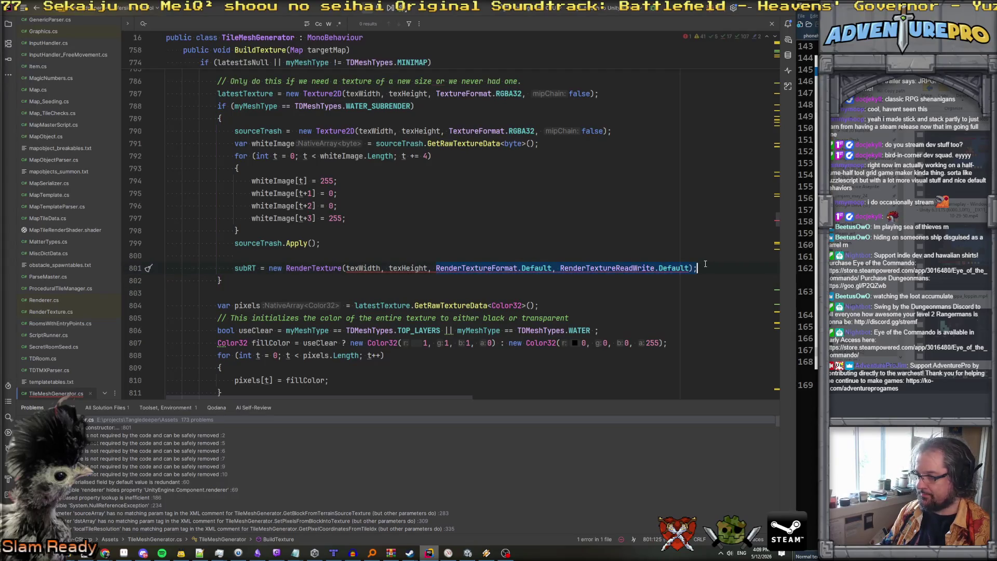
pyautogui.hotkey('ctrl', 'BackSpace')
pyautogui.hotkey('ctrl', 'BackSpace')
pyautogui.hotkey('ctrl', 'BackSpace')
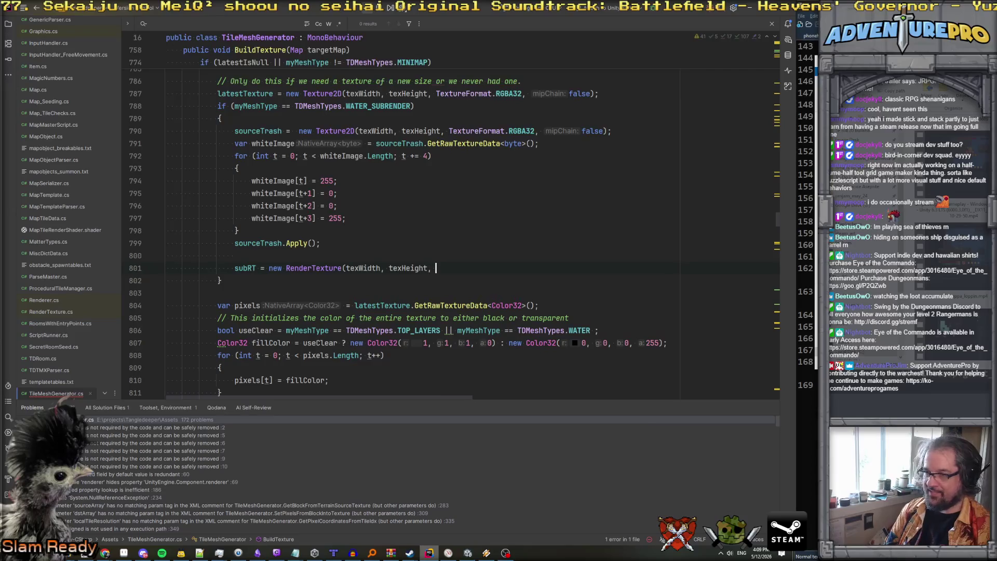
pyautogui.hotkey('ctrl', 'space')
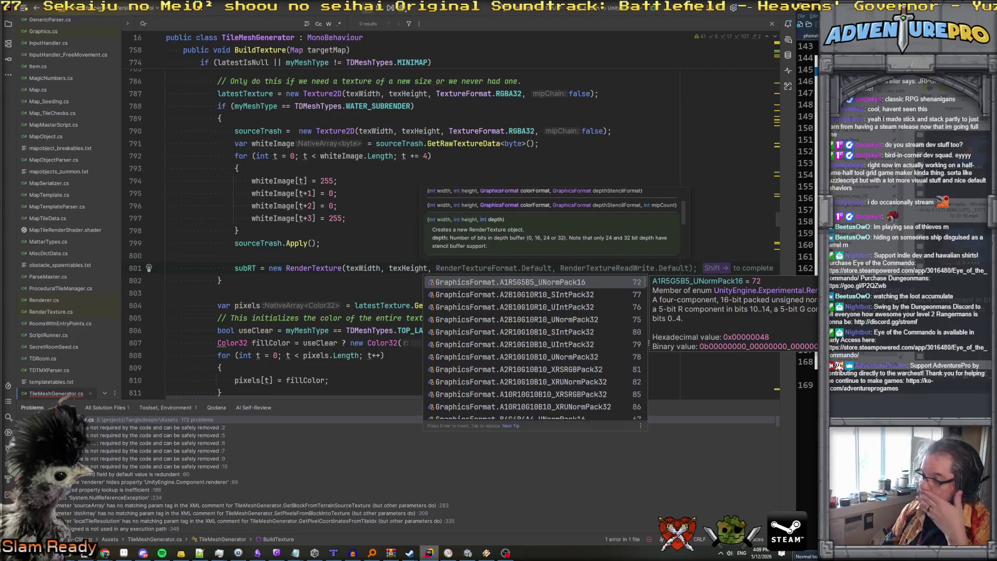
pyautogui.scroll(-4, 596, 373)
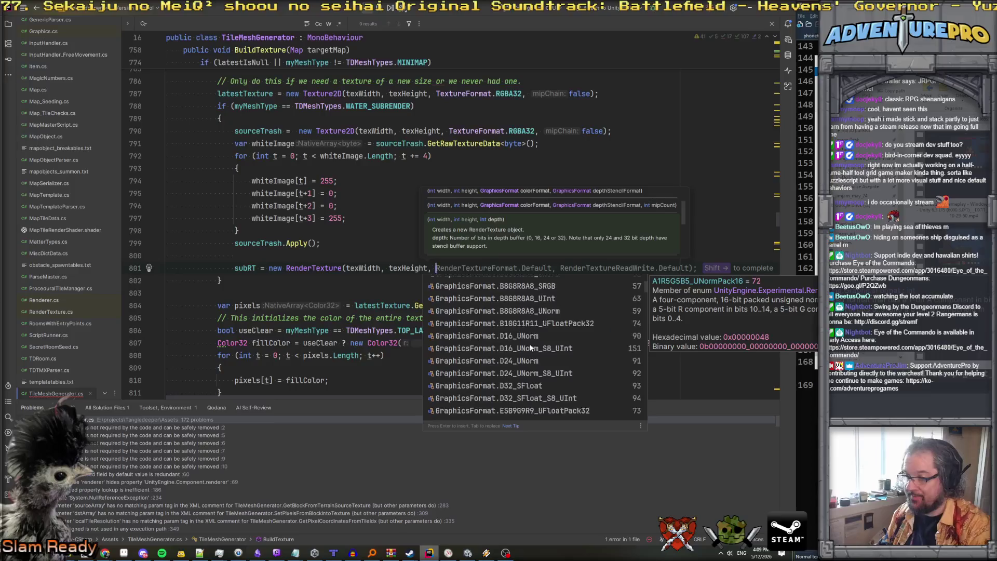
pyautogui.scroll(-6, 531, 347)
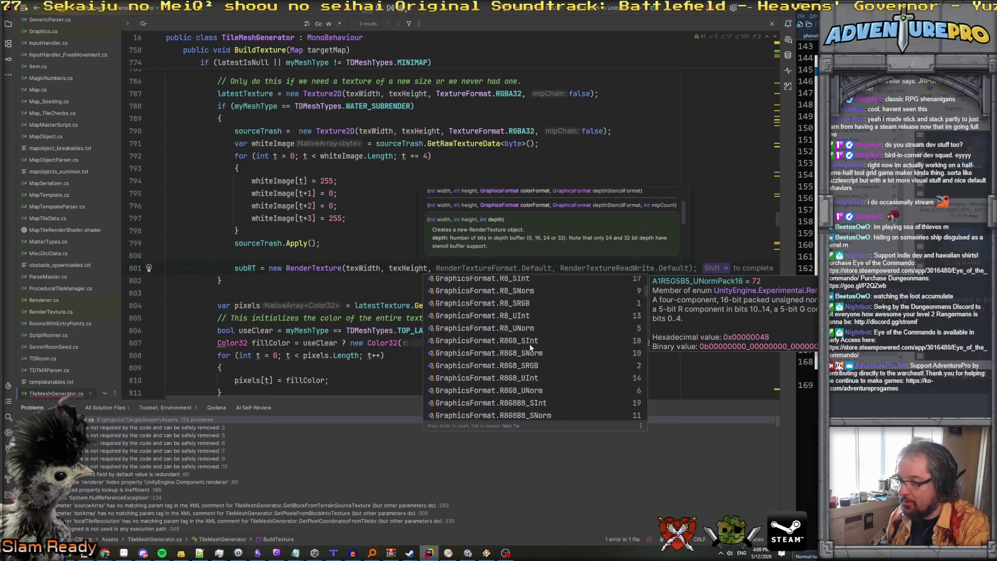
pyautogui.scroll(-1, 530, 347)
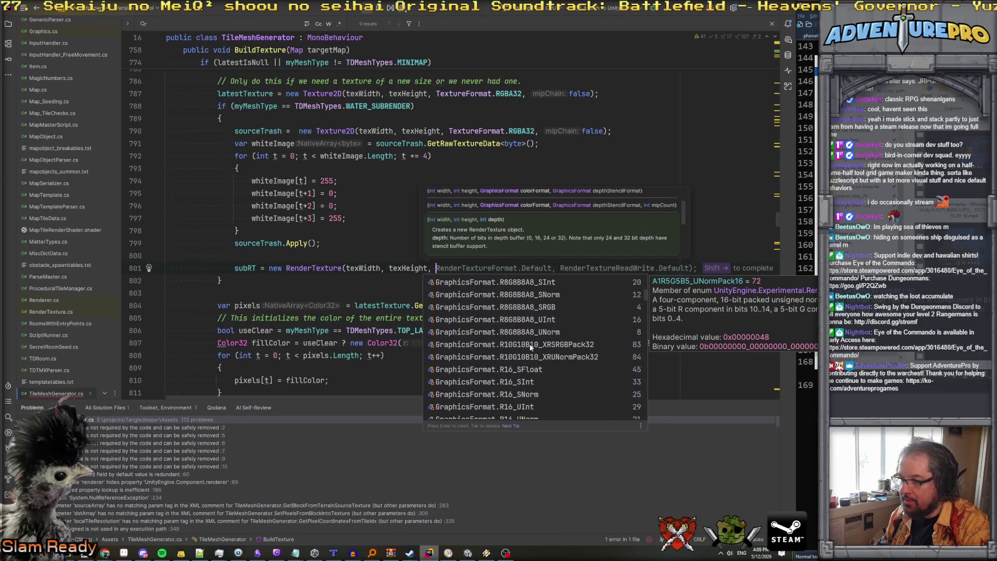
pyautogui.click(543, 320)
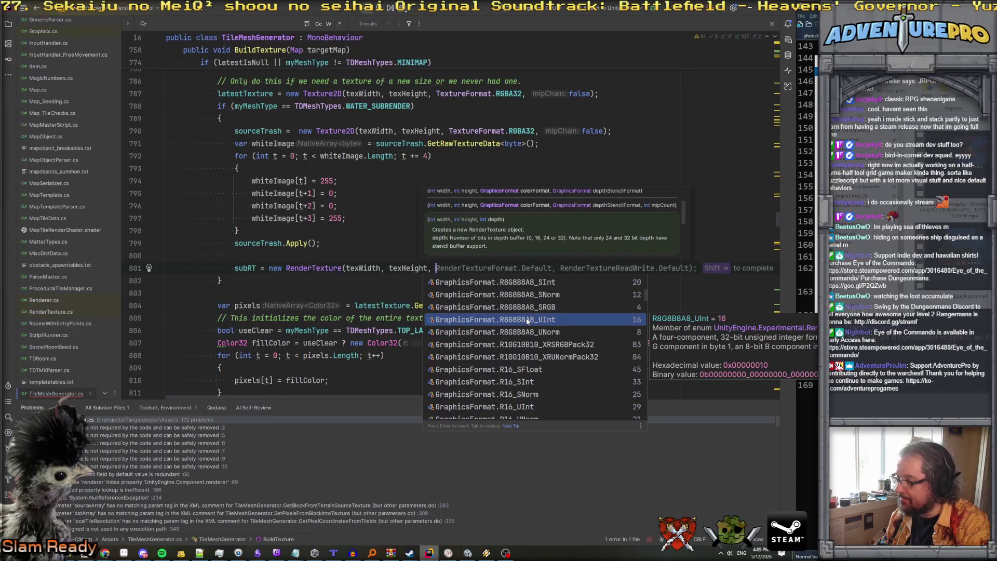
pyautogui.press('Return')
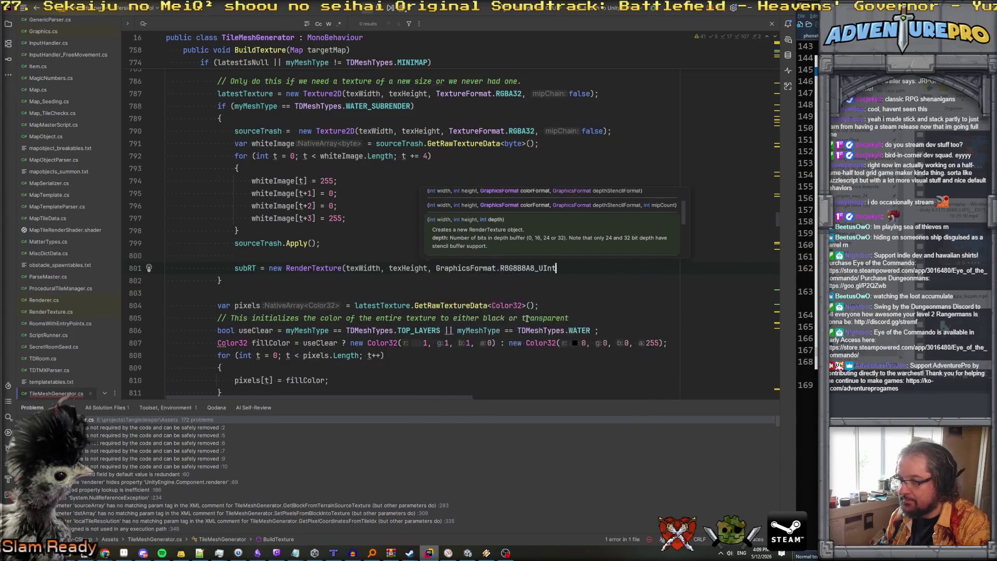
pyautogui.write(');')
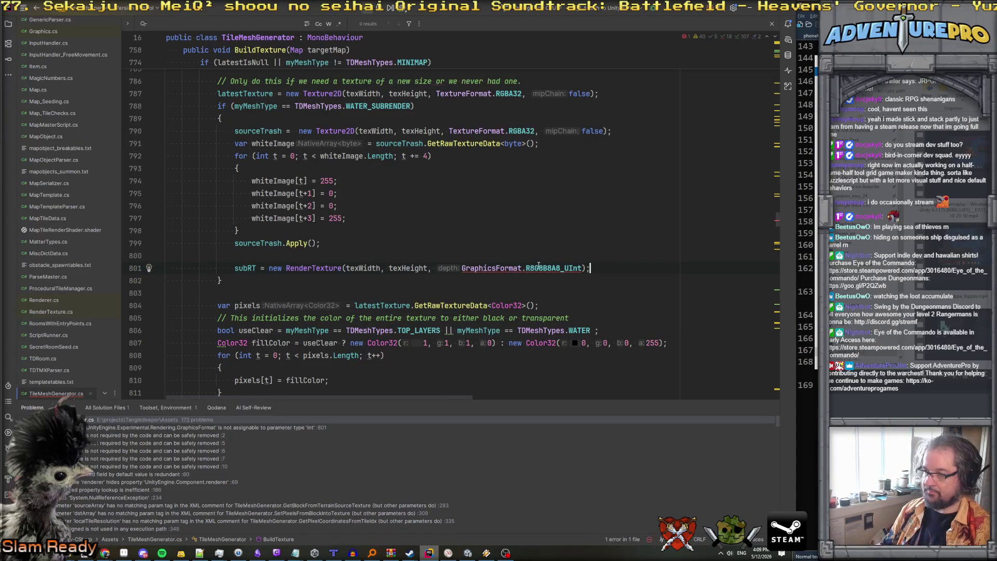
# Insert a depth argument of 1 before the format, giving (texWidth, texHeight, 1, GraphicsFormat.R8G8B8A8_UInt).
pyautogui.moveTo(538, 265)
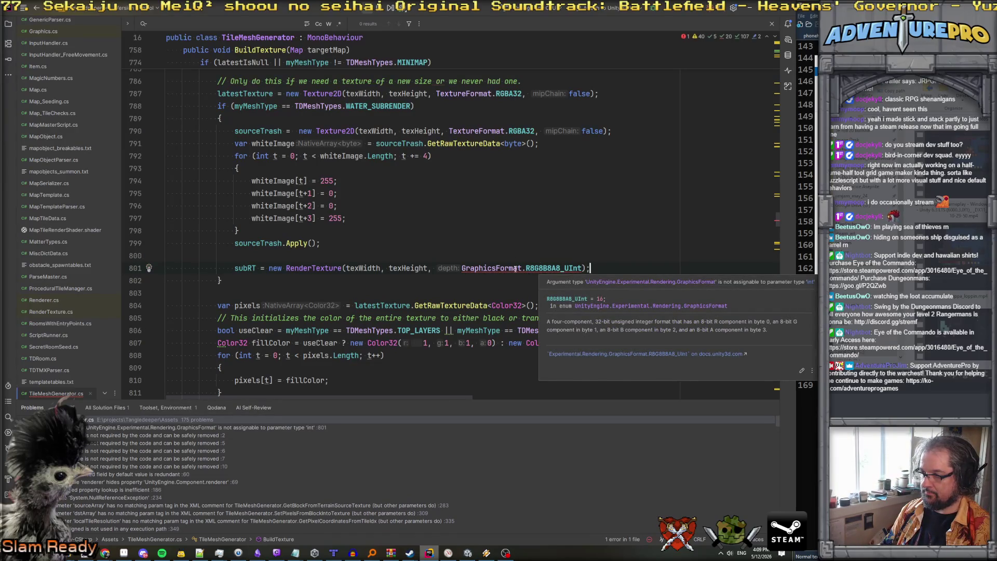
pyautogui.click(328, 268)
pyautogui.click(433, 267)
pyautogui.write('32,')
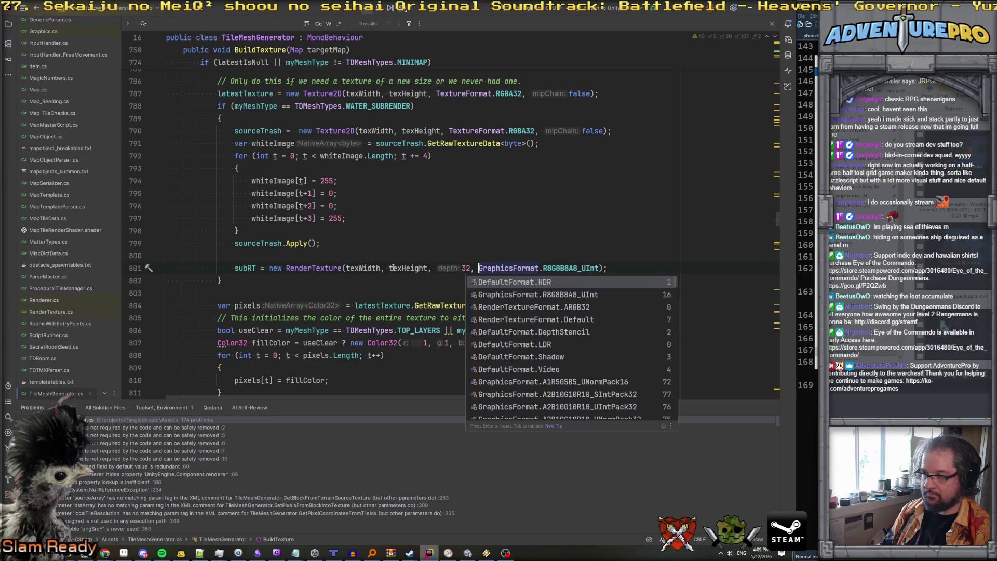
pyautogui.click(313, 267)
pyautogui.moveTo(326, 266)
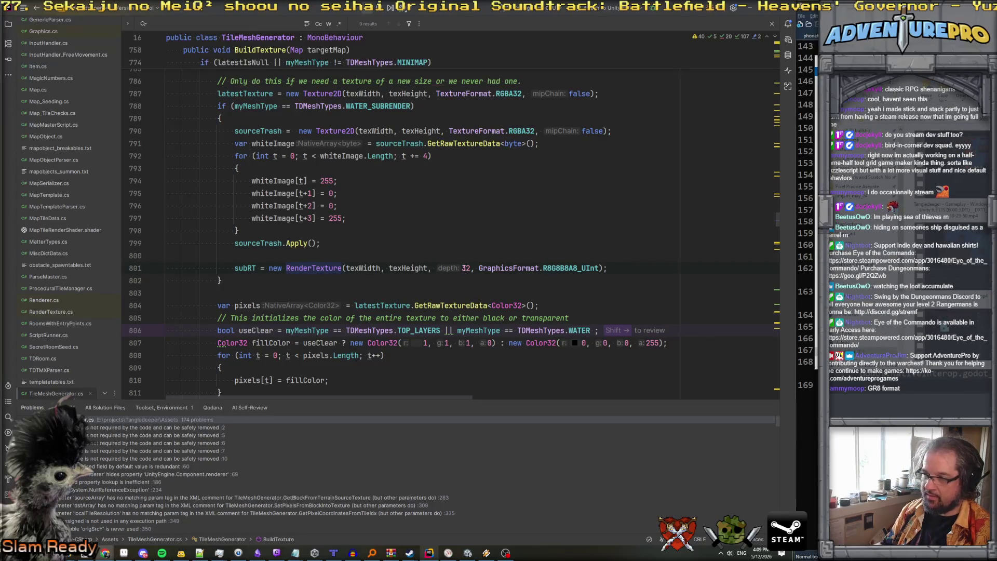
pyautogui.doubleClick(465, 268)
pyautogui.write('1')
pyautogui.click(476, 253)
pyautogui.click(408, 248)
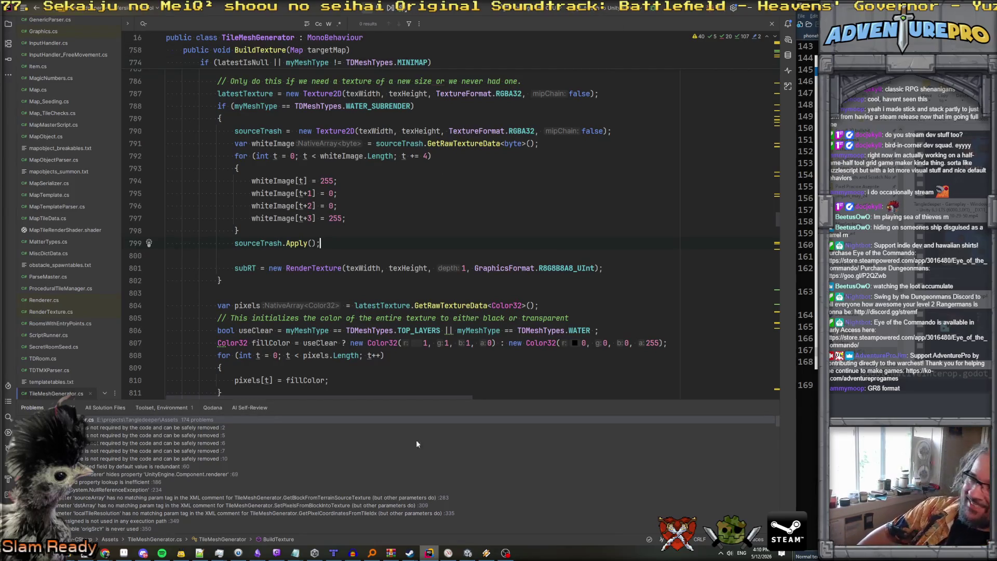
pyautogui.click(467, 553)
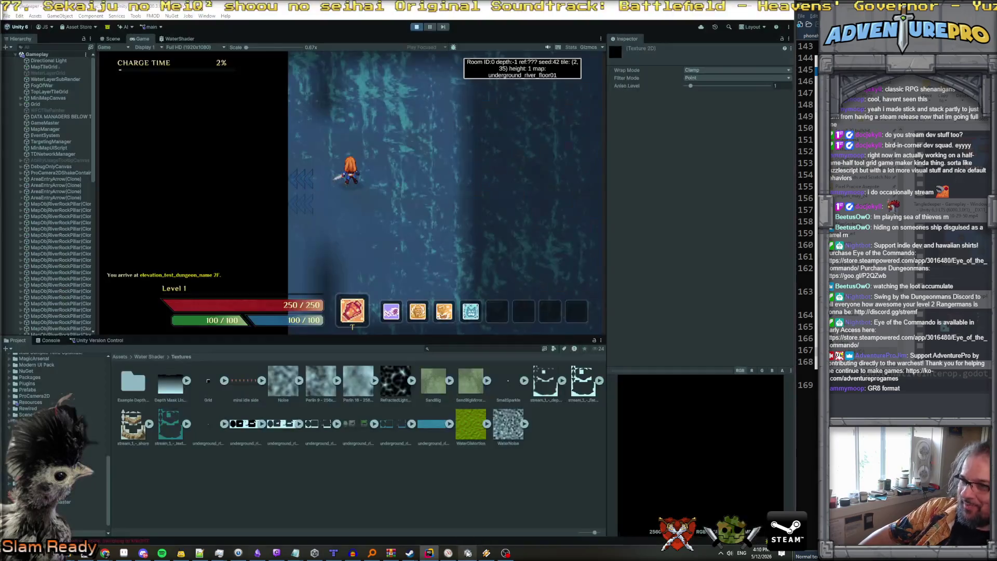
# Stop and restart play mode, going past Launch Settings back into the underground river level.
pyautogui.click(416, 29)
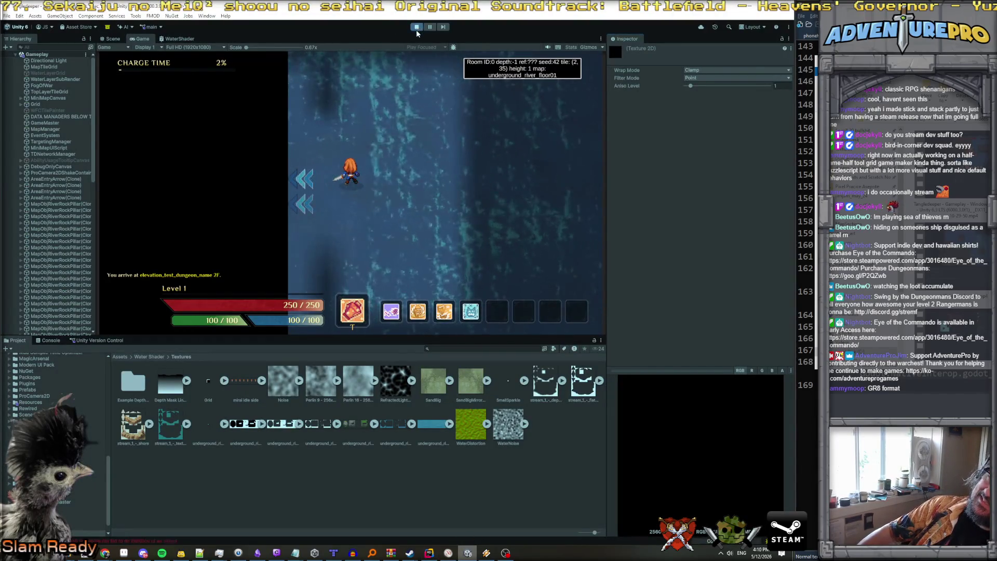
pyautogui.click(417, 29)
pyautogui.click(418, 29)
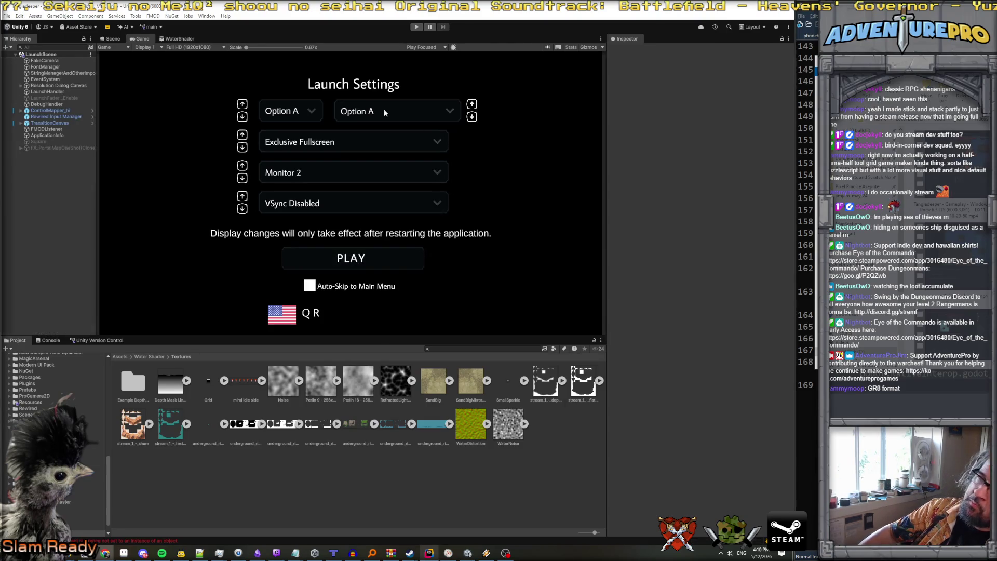
pyautogui.click(417, 28)
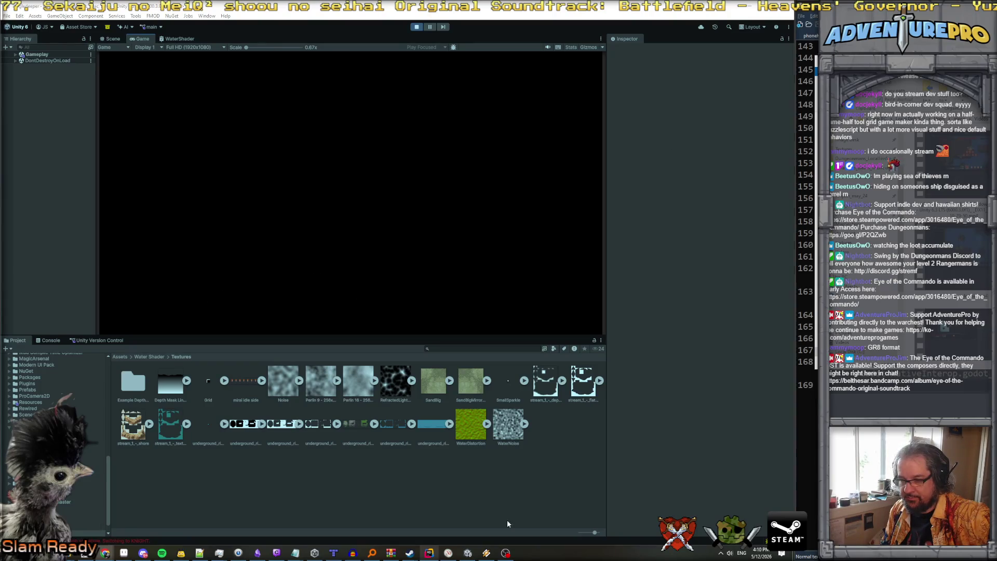
# Deactivate both WaterLayerSubRender and WaterLayerGrid.
pyautogui.click(15, 55)
pyautogui.click(54, 79)
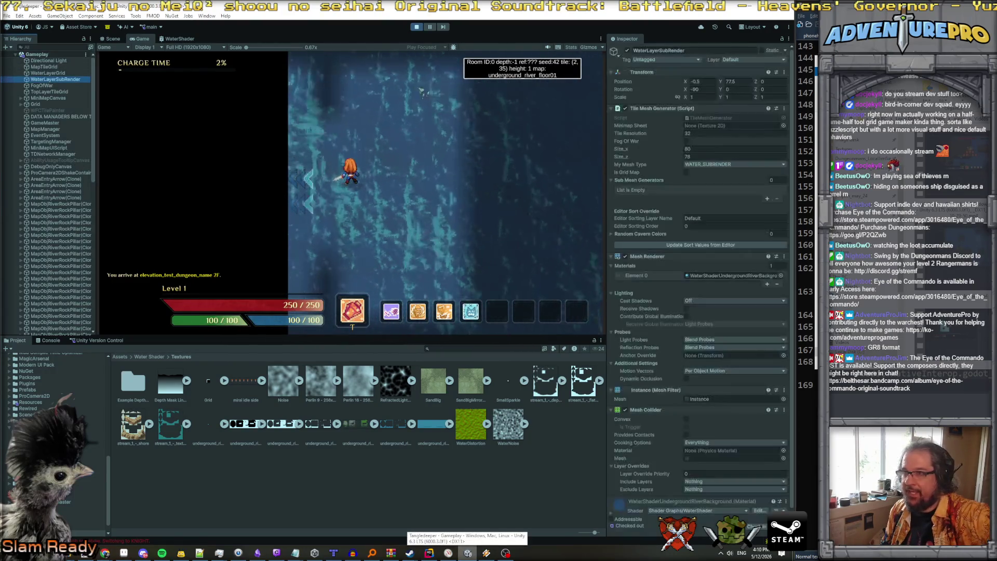
pyautogui.click(627, 50)
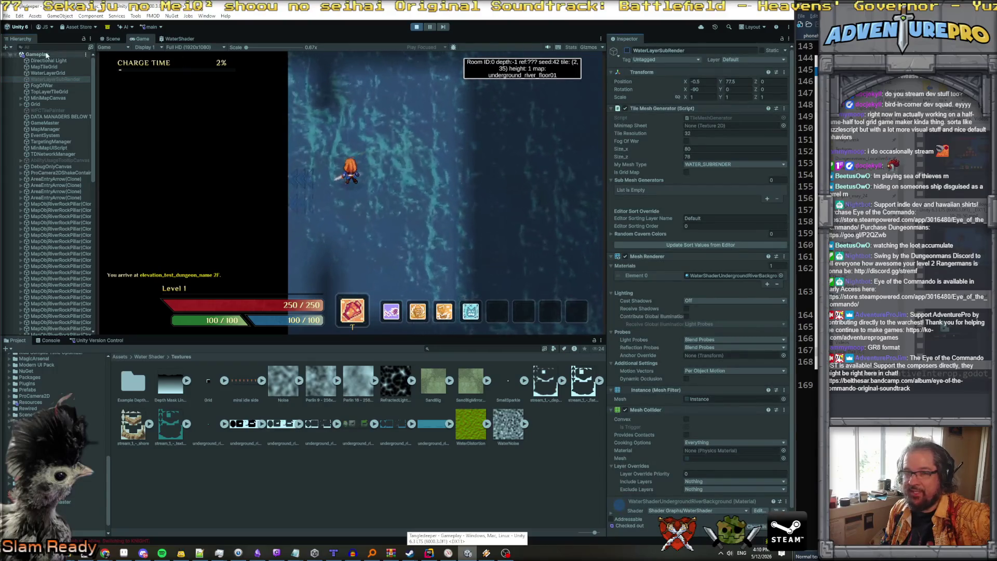
pyautogui.click(45, 73)
pyautogui.hotkey('alt', 'shift', 'a')
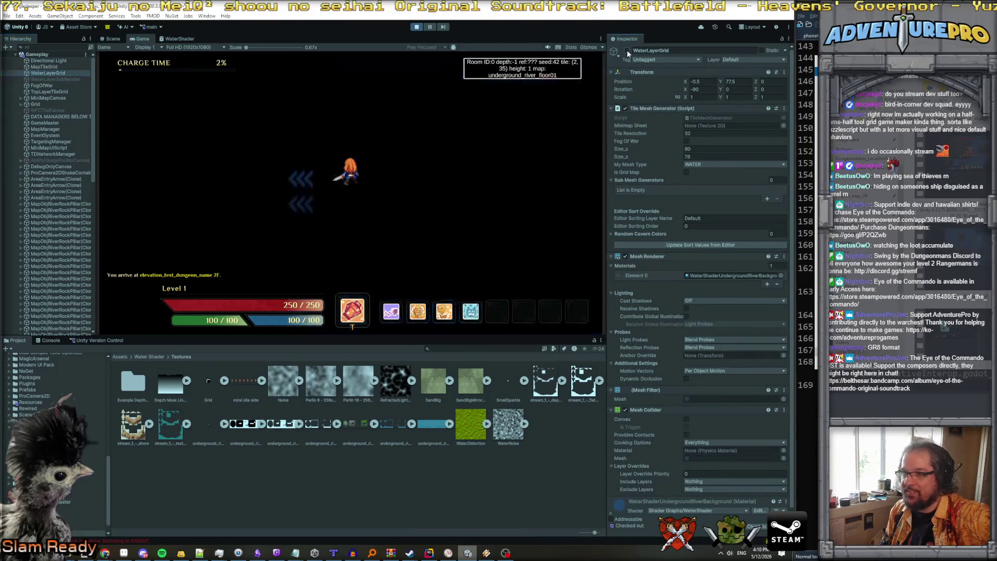
# Open MapTileGrid's Sub Texture 0 render texture, then stop the running game.
pyautogui.click(21, 66)
pyautogui.scroll(-10, 662, 293)
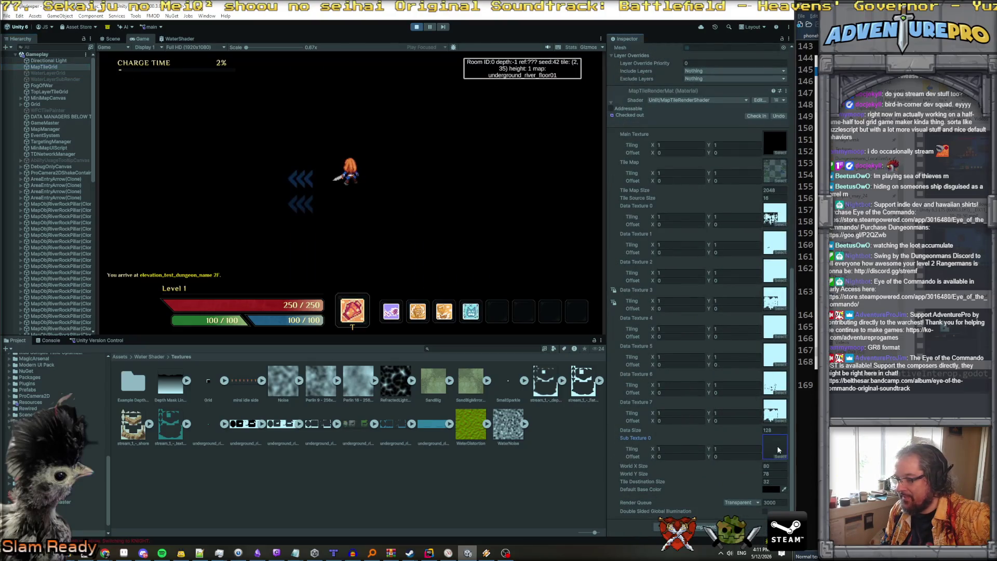
pyautogui.doubleClick(777, 447)
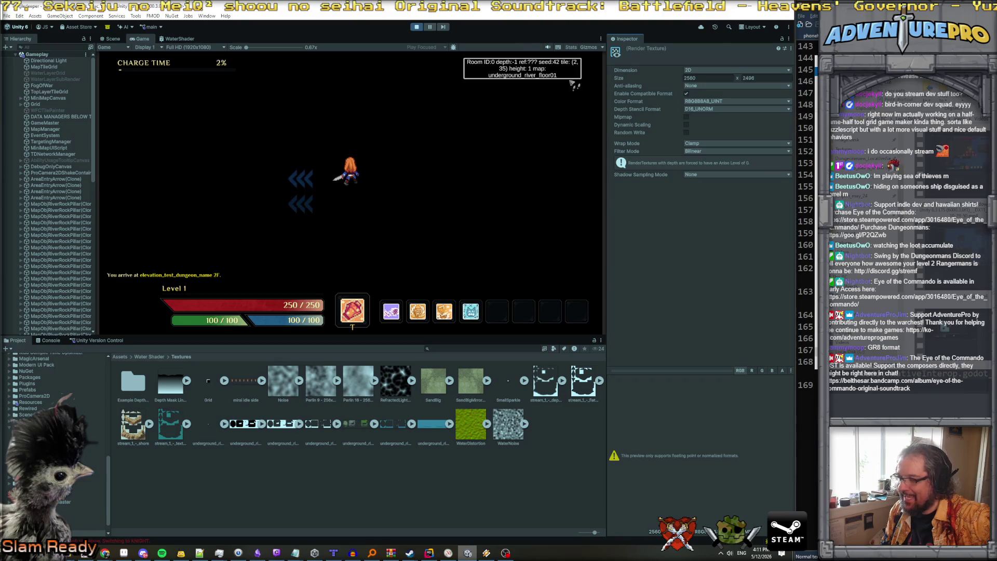
pyautogui.click(418, 27)
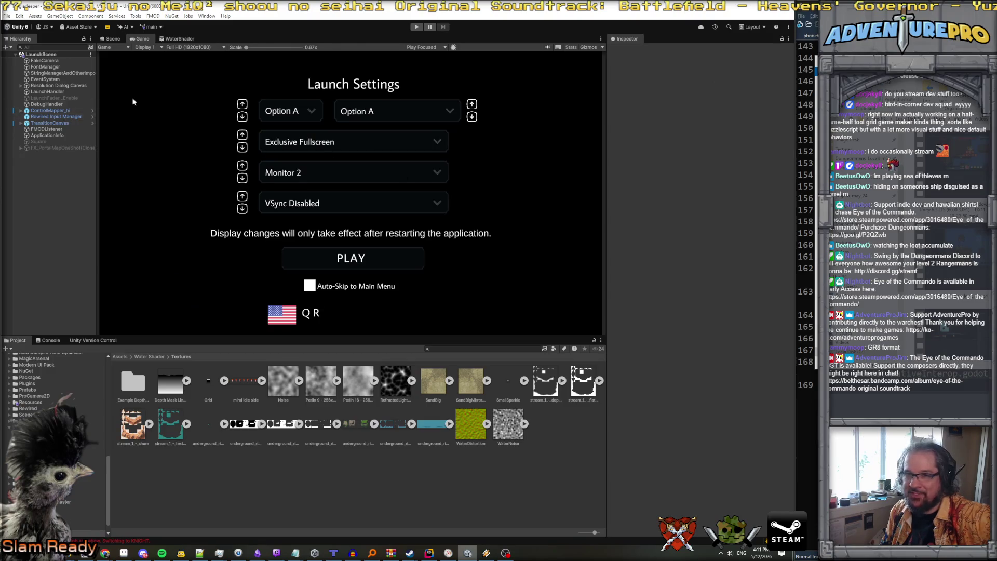
# In Rider, overwrite R8G8B8A8_UInt on line 801 with RGBA.
pyautogui.click(429, 553)
pyautogui.doubleClick(545, 268)
pyautogui.write('RG')
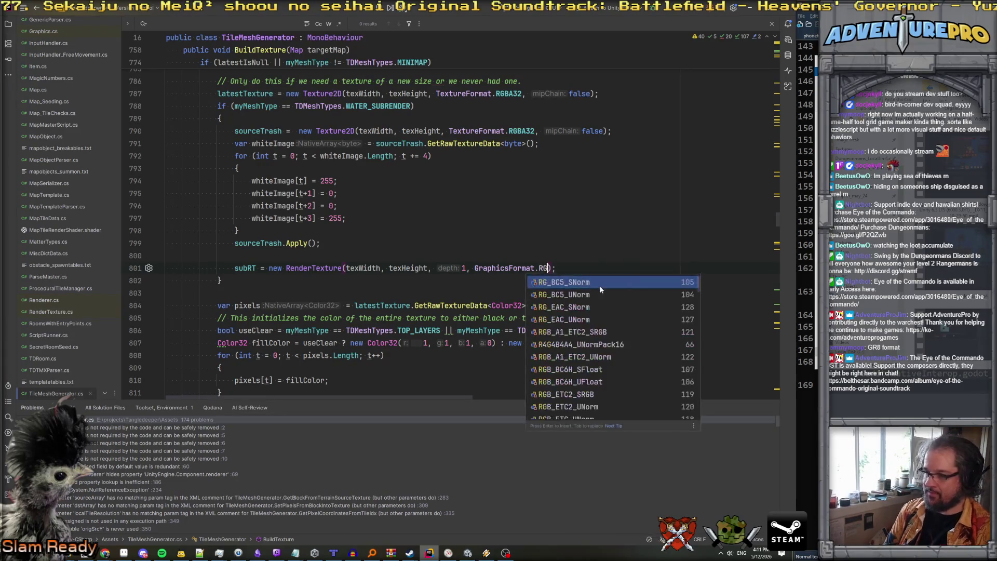
pyautogui.write('BA')
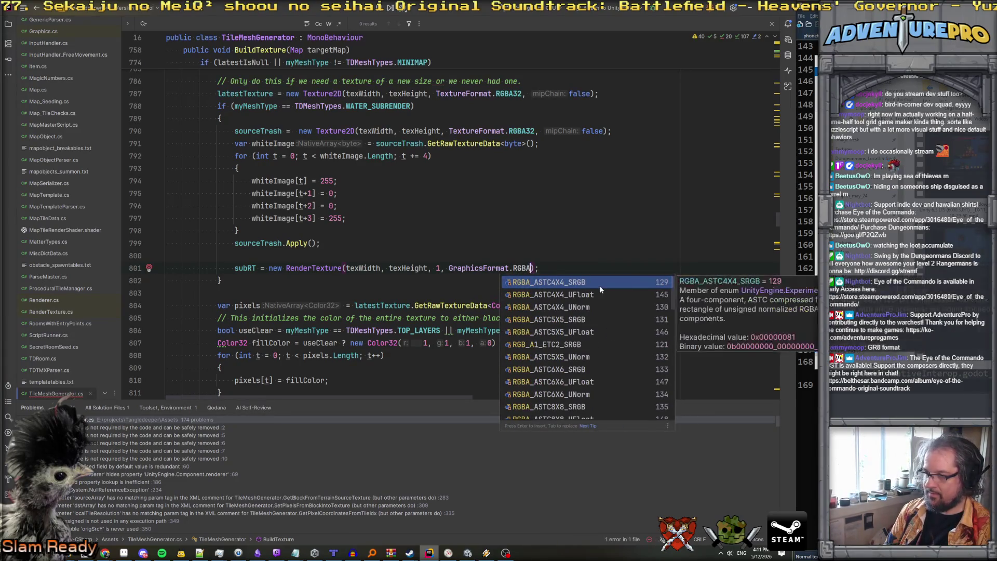
# Compare GraphicsFormat options such as RGBA_ETC2_SRGB, RGBA_DXT5_SRGB and R32G32B32A32_UInt.
pyautogui.scroll(-10, 592, 306)
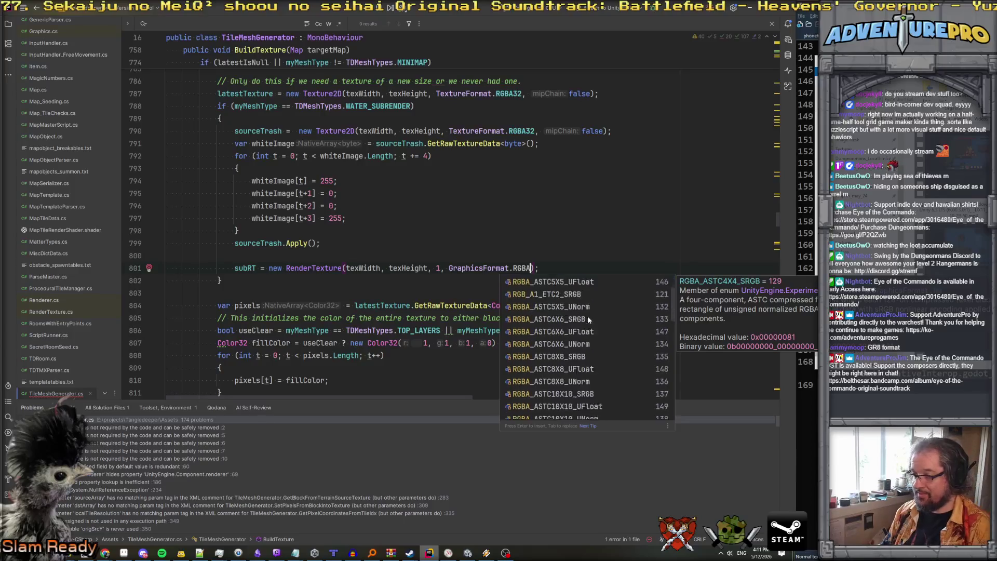
pyautogui.scroll(5, 584, 326)
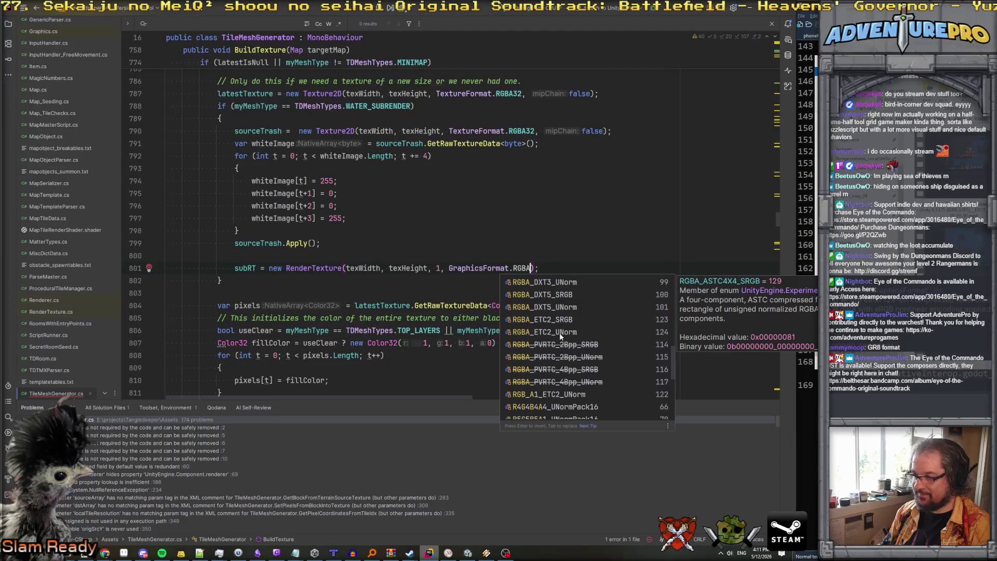
pyautogui.click(560, 320)
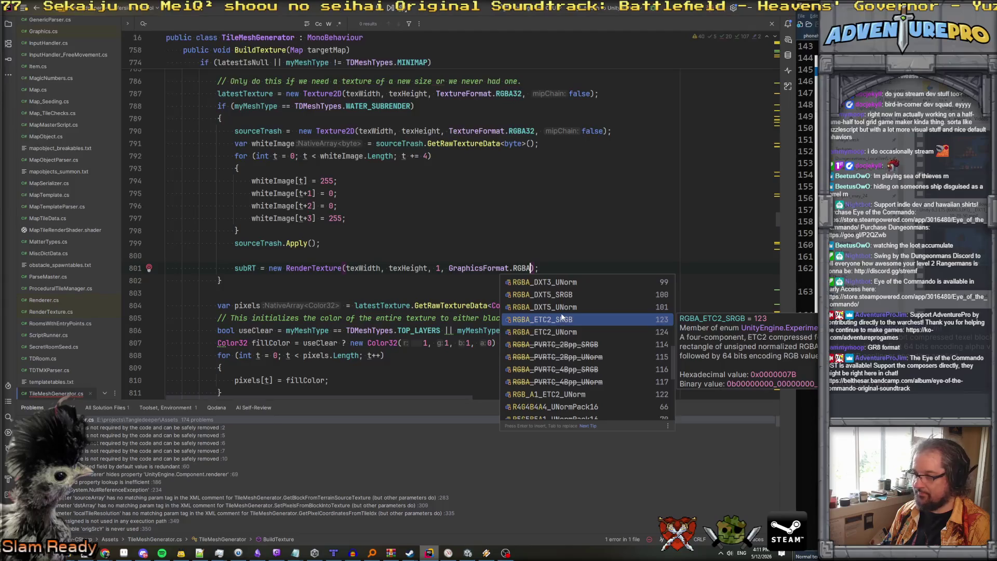
pyautogui.scroll(1, 562, 316)
pyautogui.click(560, 331)
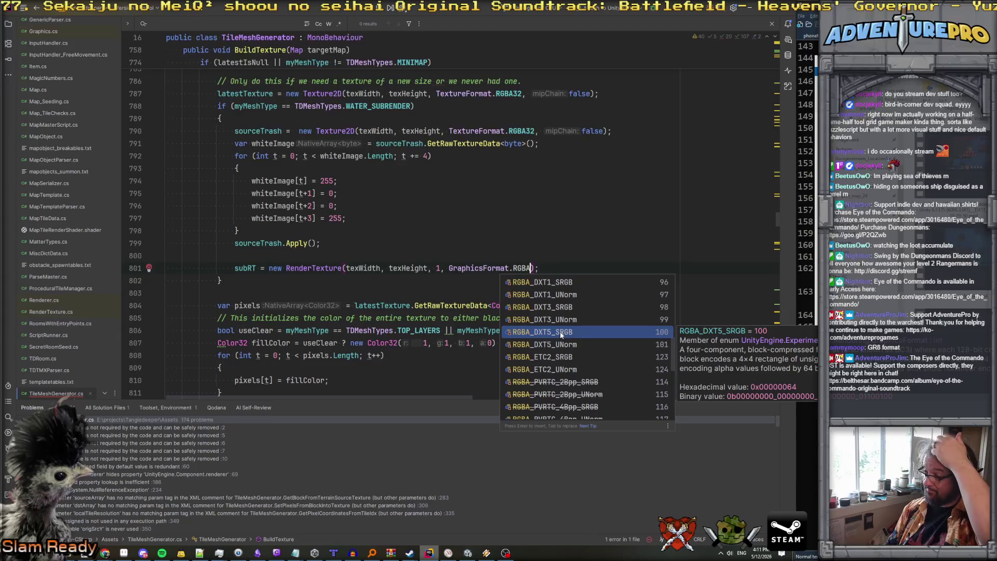
pyautogui.scroll(3, 560, 331)
pyautogui.scroll(5, 560, 331)
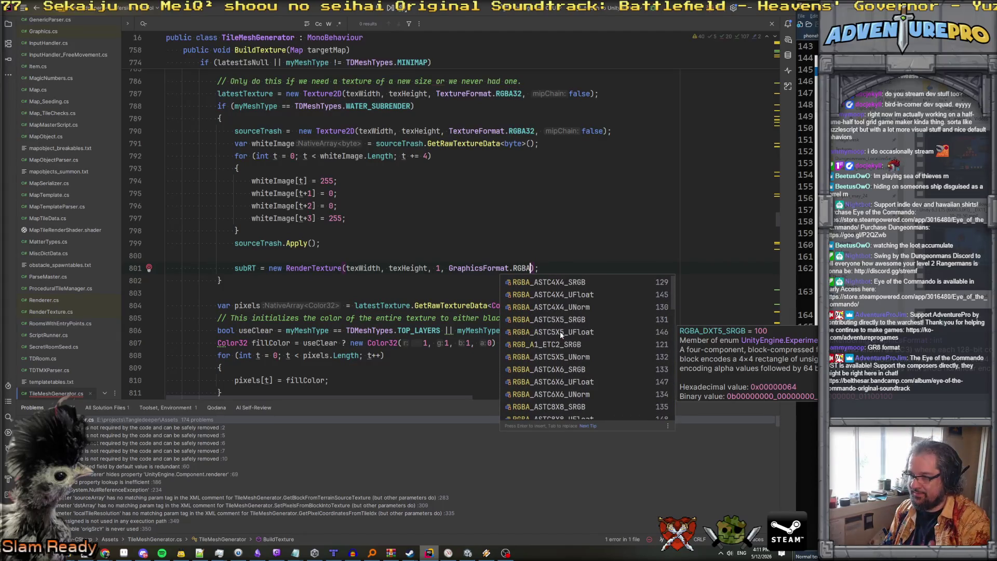
pyautogui.scroll(-10, 567, 290)
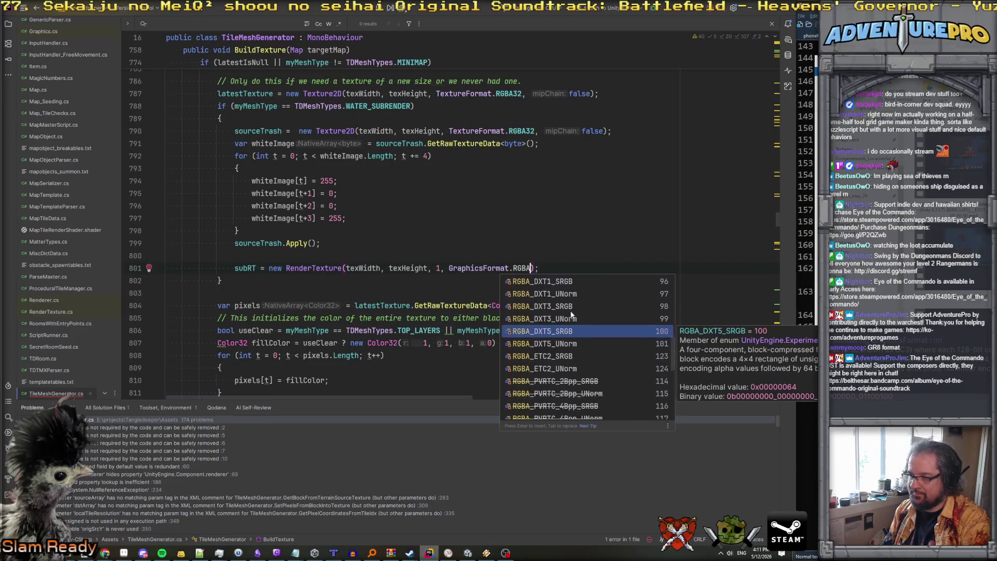
pyautogui.scroll(1, 570, 312)
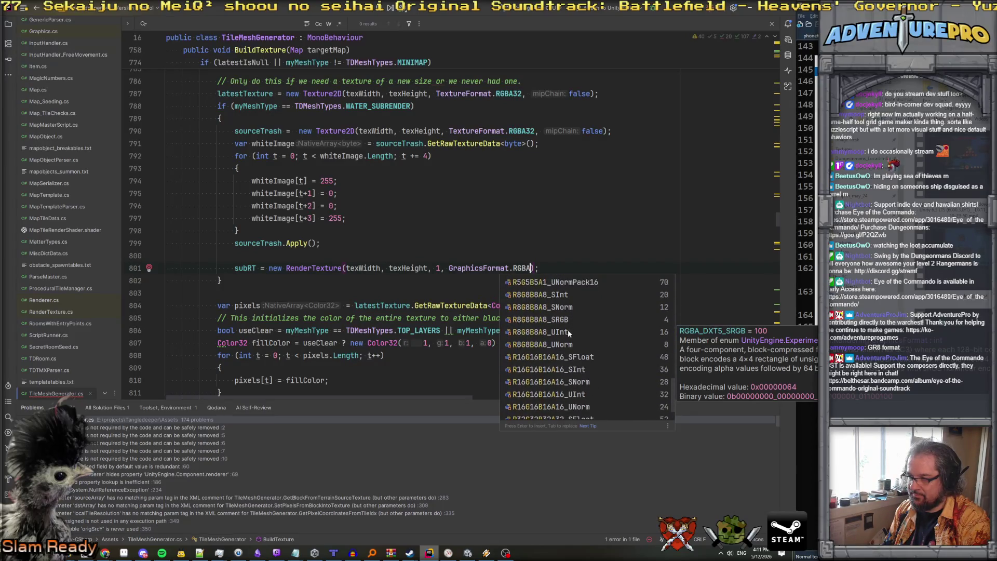
pyautogui.scroll(-1, 570, 323)
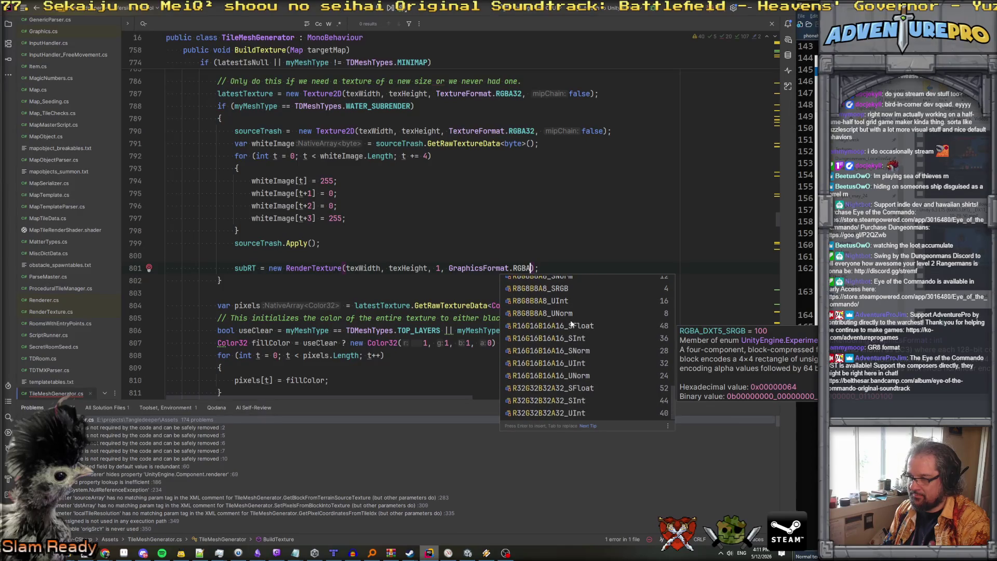
pyautogui.click(563, 414)
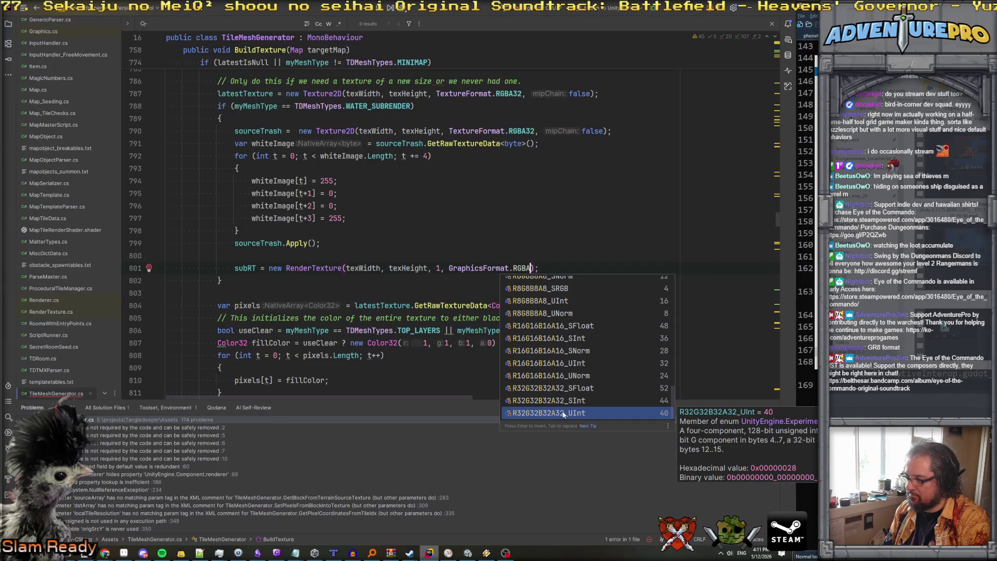
pyautogui.scroll(4, 565, 406)
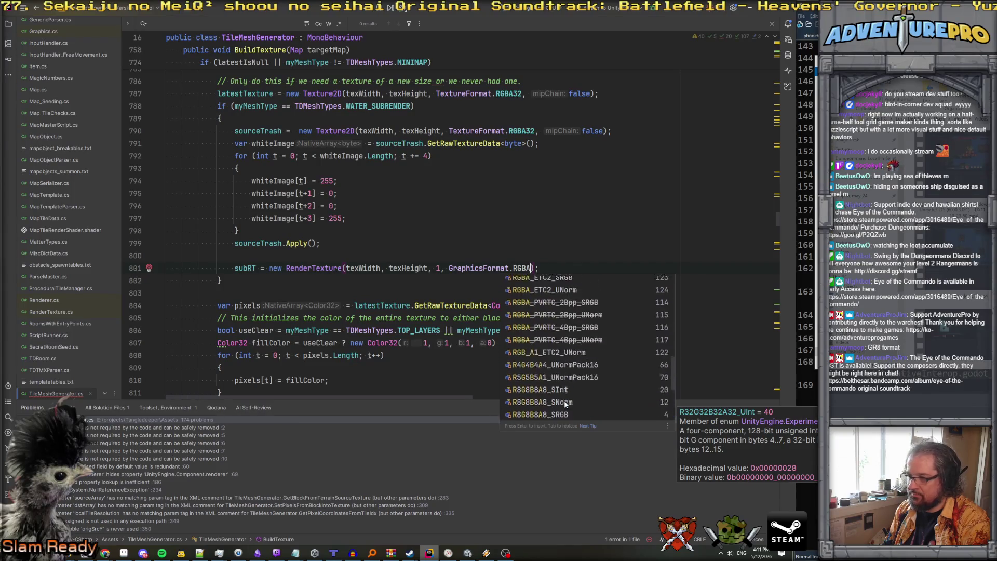
pyautogui.click(469, 270)
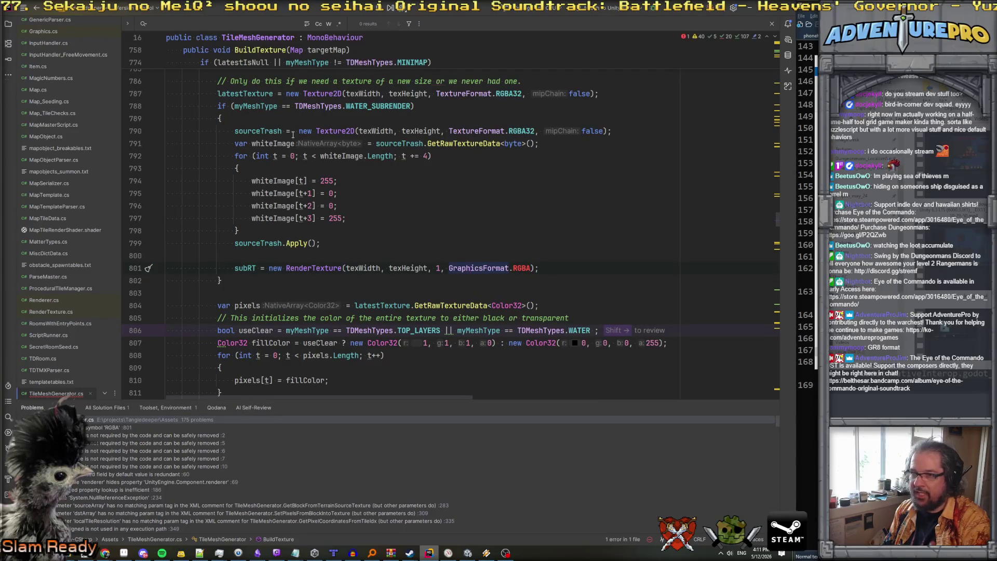
# Make subRT's format argument on line 801 latestTexture.graphicsFormat.
pyautogui.click(268, 131)
pyautogui.click(226, 93)
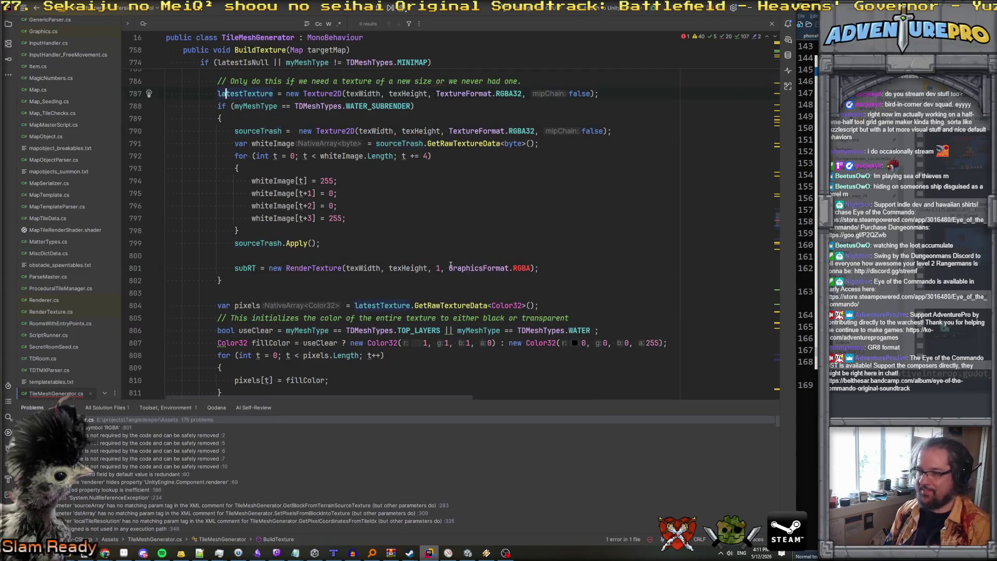
pyautogui.click(530, 268)
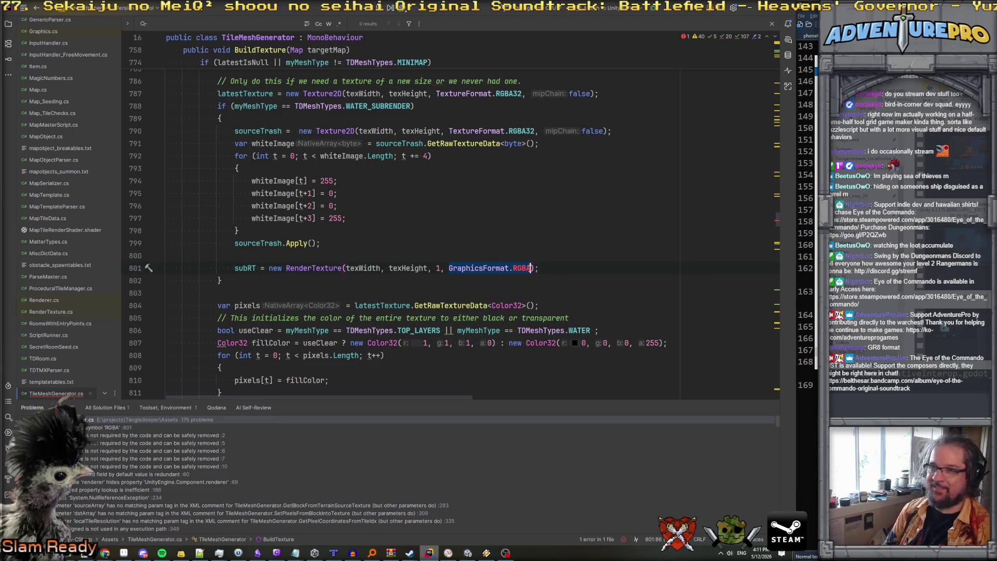
pyautogui.hotkey('ctrl', 'BackSpace')
pyautogui.hotkey('ctrl', 'BackSpace')
pyautogui.hotkey('ctrl', 'BackSpace')
pyautogui.write('latestTexture.')
pyautogui.press('Escape')
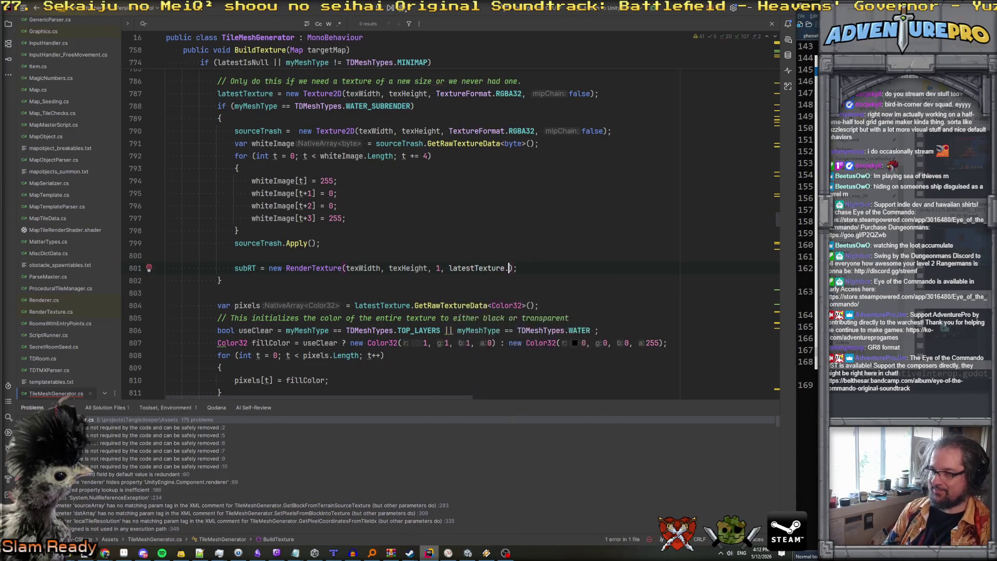
pyautogui.hotkey('ctrl', 'space')
pyautogui.press('Return')
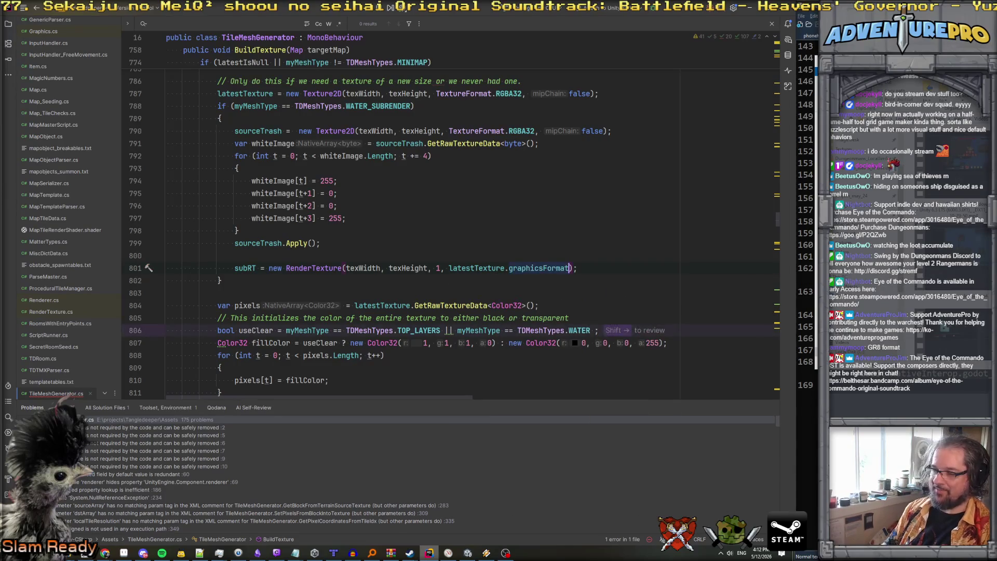
# Set a breakpoint on line 801 and attach the debugger to the Unity Editor.
pyautogui.press('F9')
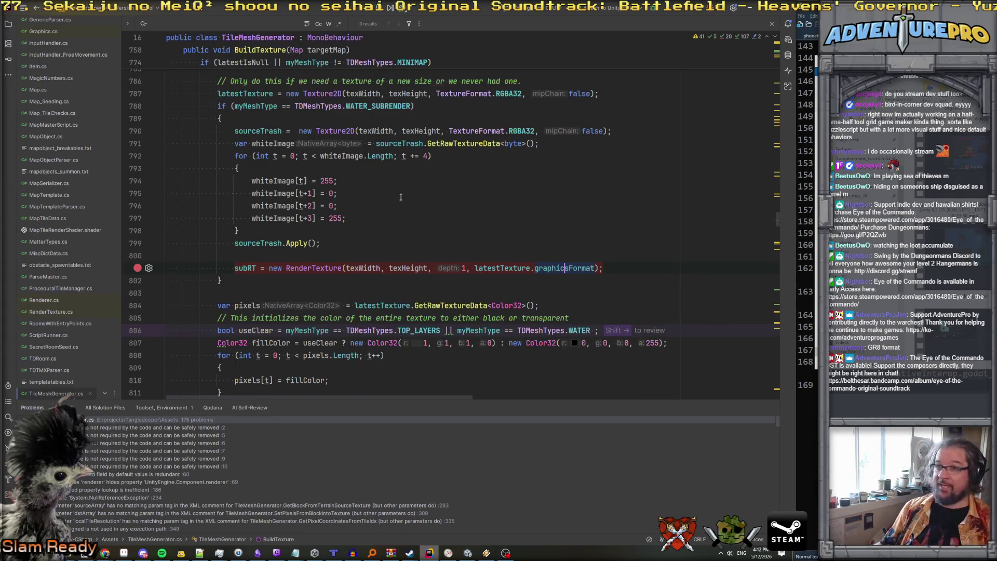
pyautogui.click(654, 11)
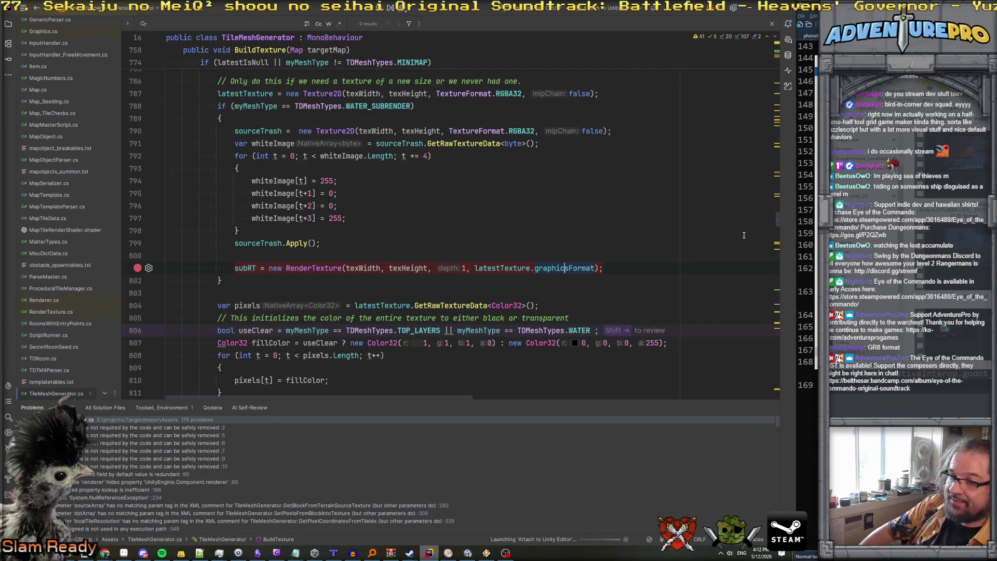
pyautogui.click(468, 553)
# Enter play mode twice until the debugger halts in TileMeshGenerator.Start on line 205.
pyautogui.click(416, 27)
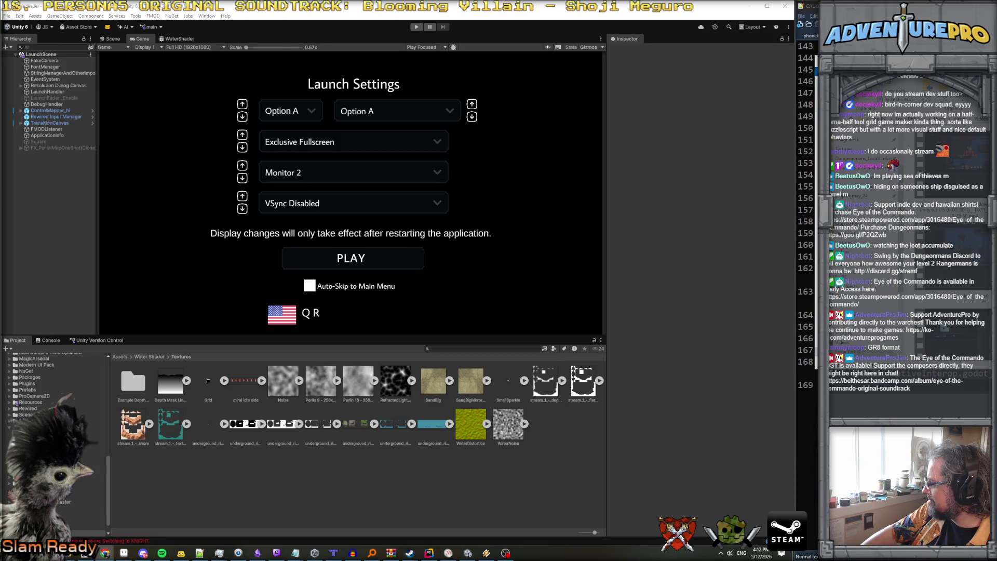
pyautogui.click(416, 26)
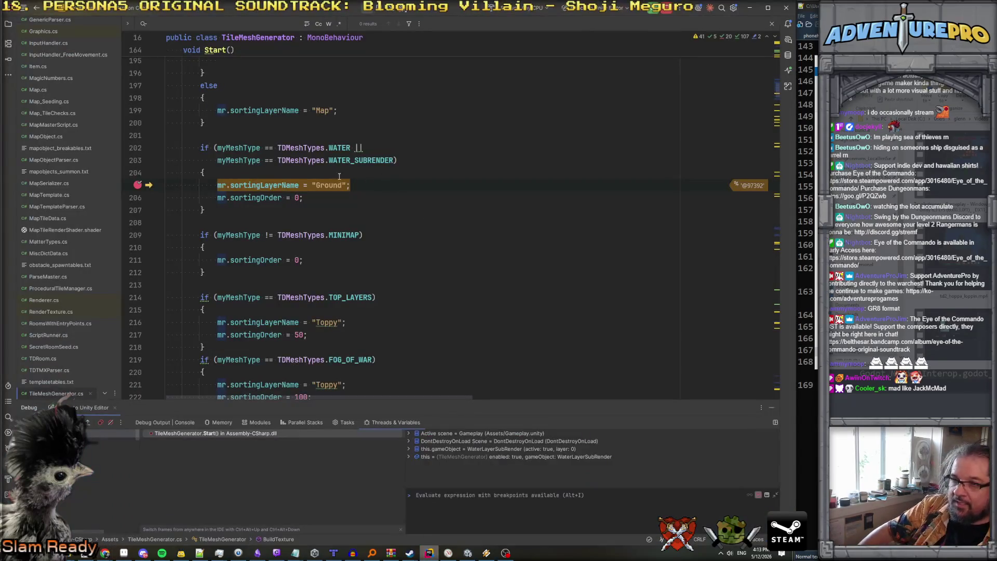
# Resume past both breakpoints, confirming latestTexture's format is R8G8B8A8_UNorm, and return to Unity.
pyautogui.press('F5')
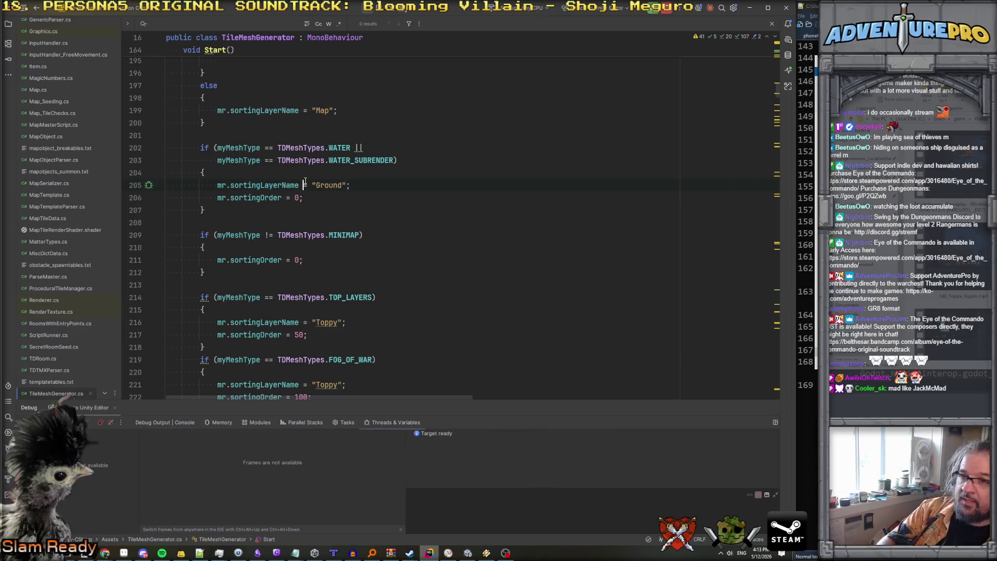
pyautogui.hotkey('alt', 'Tab')
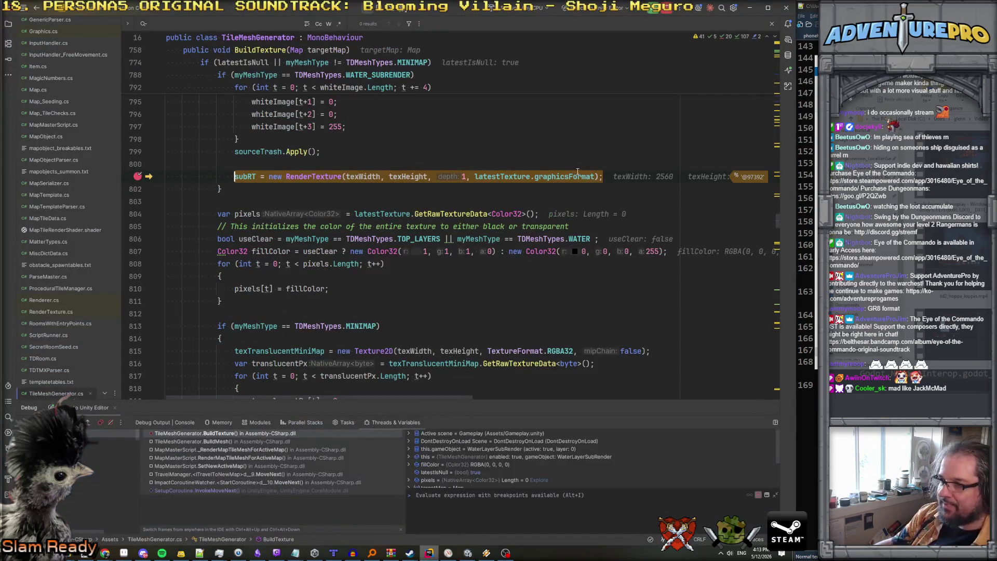
pyautogui.moveTo(567, 177)
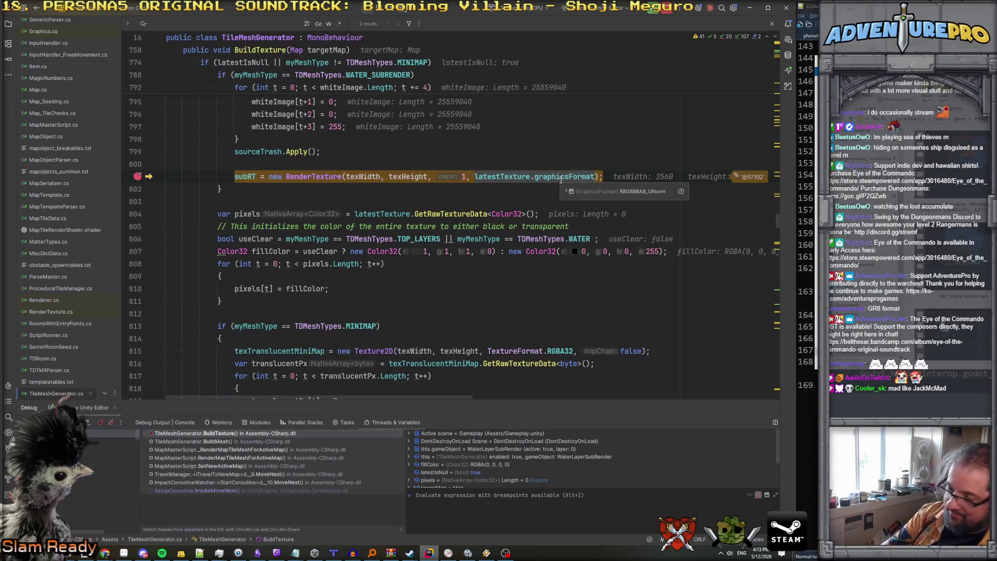
pyautogui.press('F5')
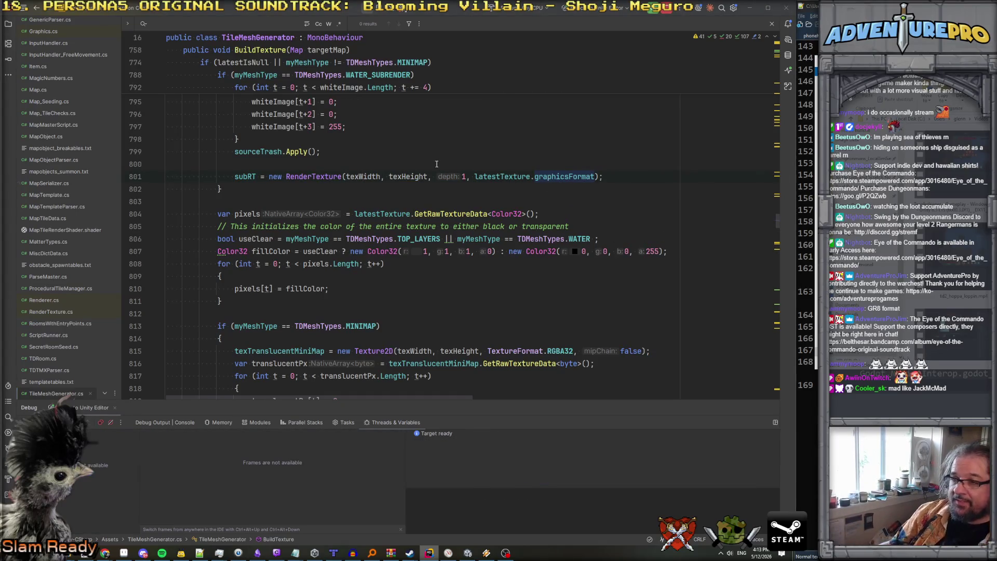
pyautogui.hotkey('alt', 'Tab')
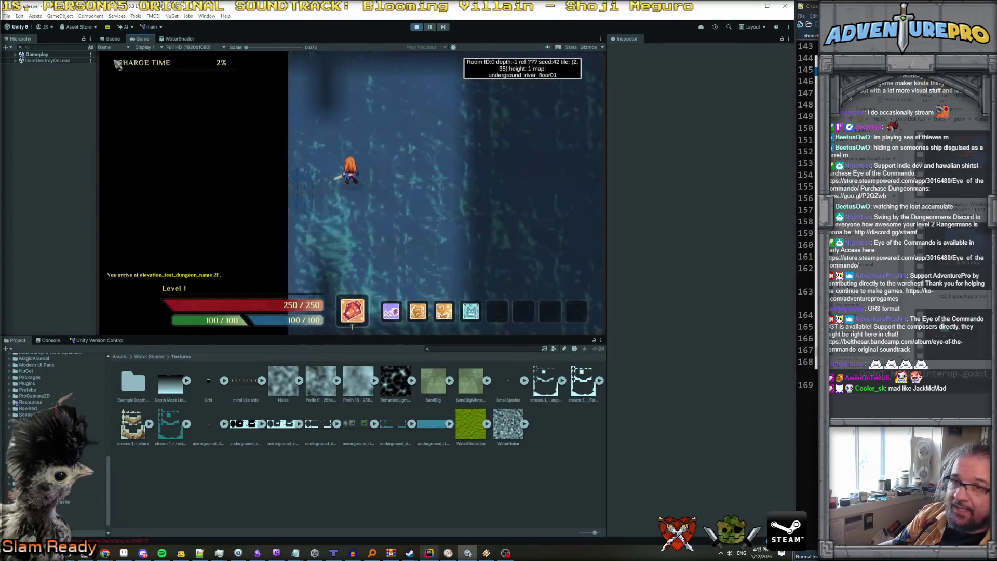
# Under Gameplay, deactivate WaterLayerGrid and activate WaterLayerSubRender.
pyautogui.click(15, 54)
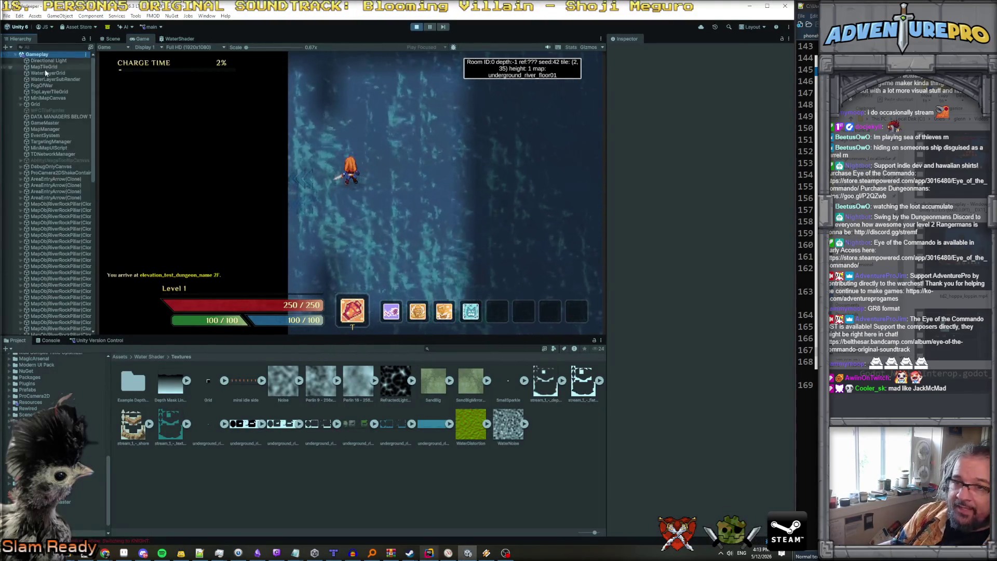
pyautogui.click(52, 74)
pyautogui.click(54, 79)
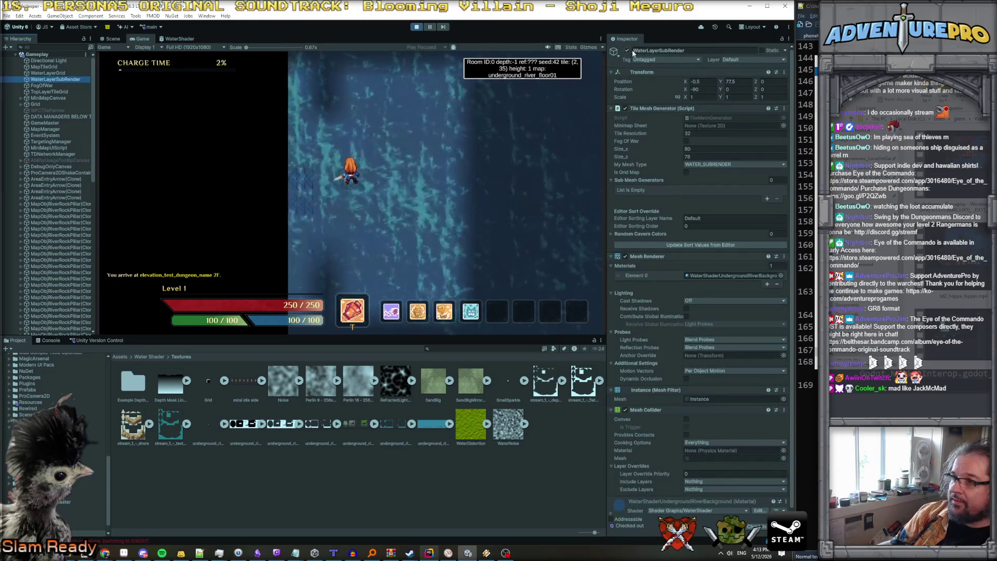
pyautogui.press('Up')
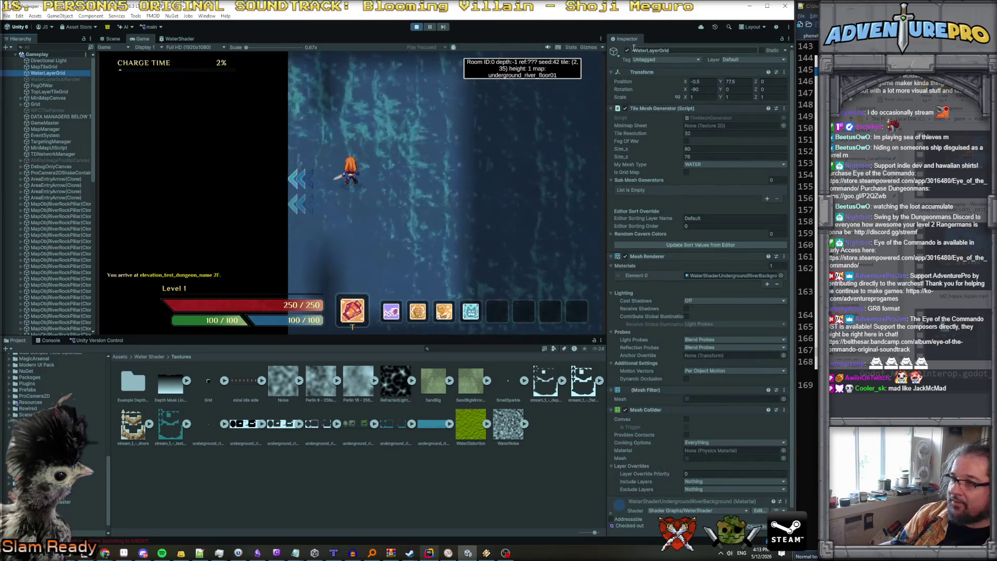
pyautogui.hotkey('alt', 'shift', 'a')
pyautogui.press('Down')
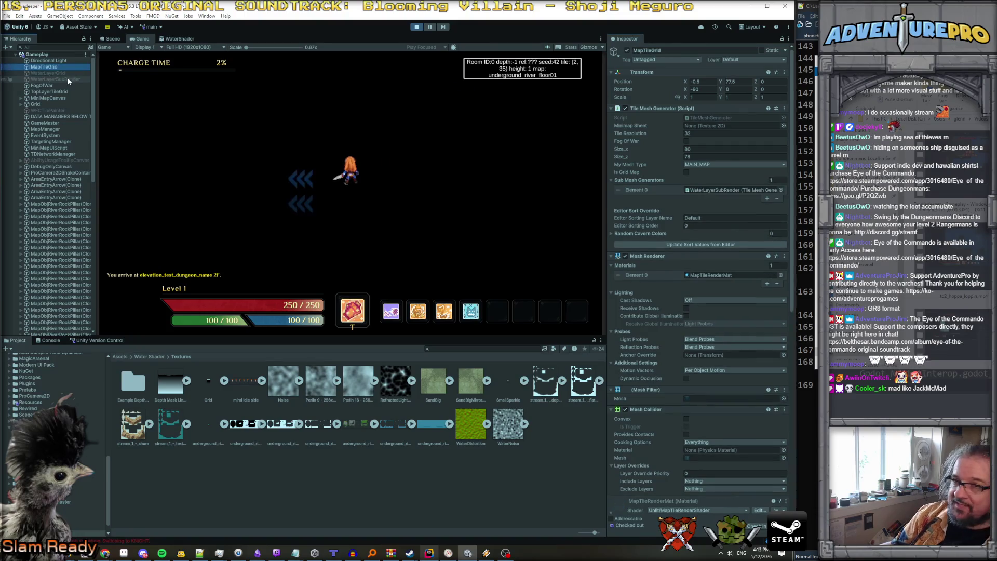
pyautogui.click(627, 50)
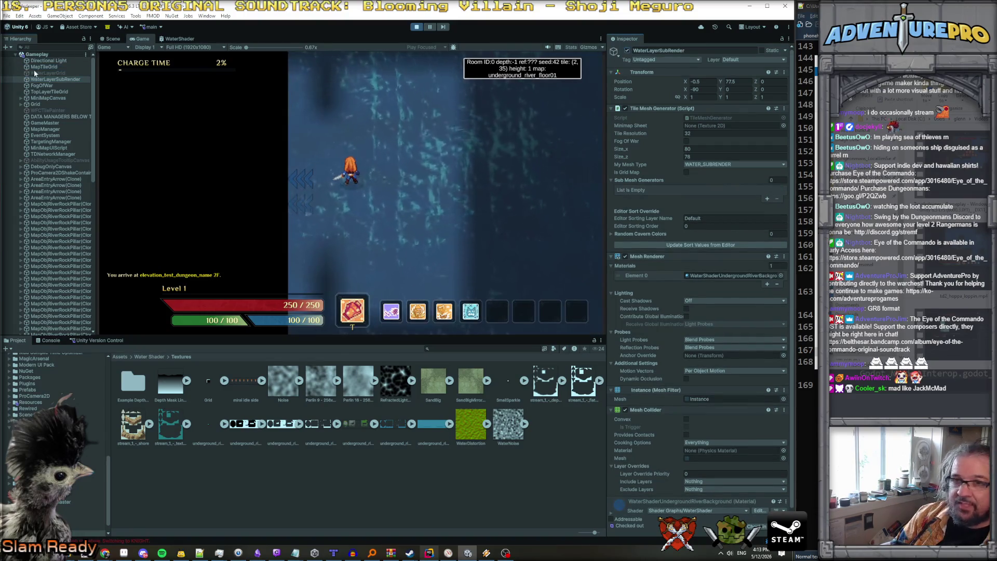
# Open MapTileGrid's Sub Texture 0 render texture and check its colour format, leaving it unchanged.
pyautogui.press('Up')
pyautogui.press('Up')
pyautogui.scroll(-10, 708, 305)
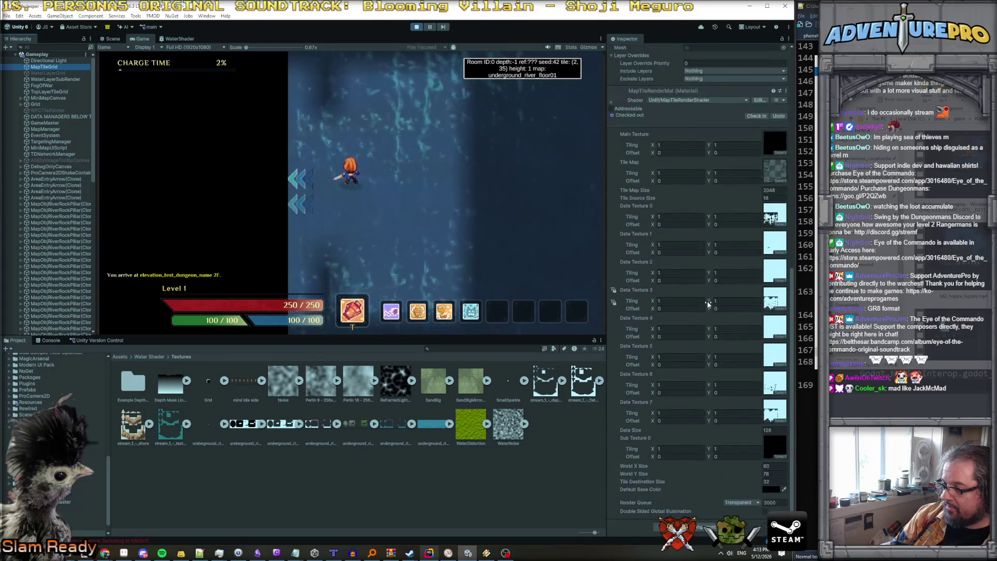
pyautogui.doubleClick(777, 448)
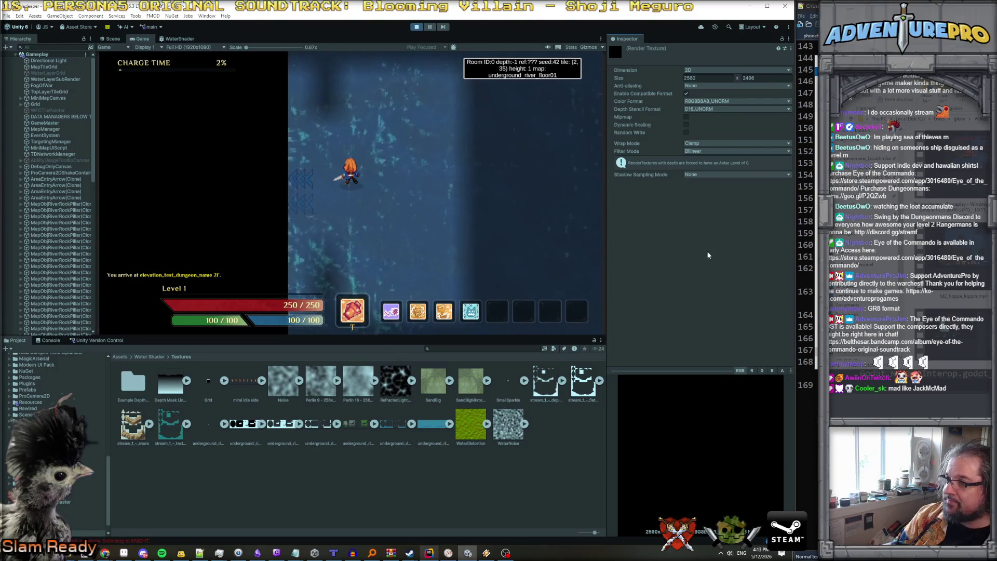
pyautogui.click(698, 103)
pyautogui.click(672, 251)
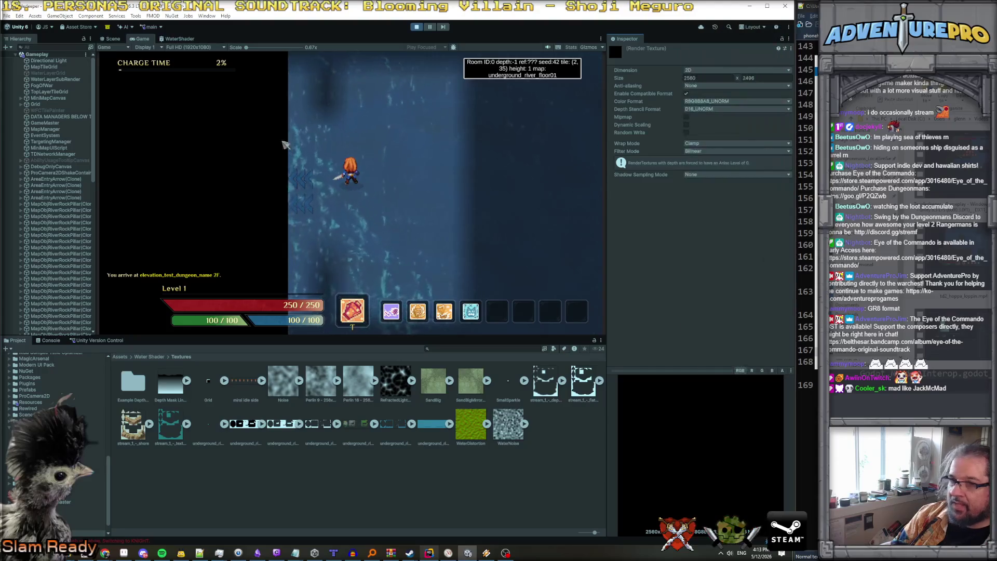
# Open the texture in MapTileGrid's material sub texture slot.
pyautogui.click(52, 67)
pyautogui.scroll(-10, 716, 361)
pyautogui.scroll(-2, 717, 361)
pyautogui.doubleClick(773, 257)
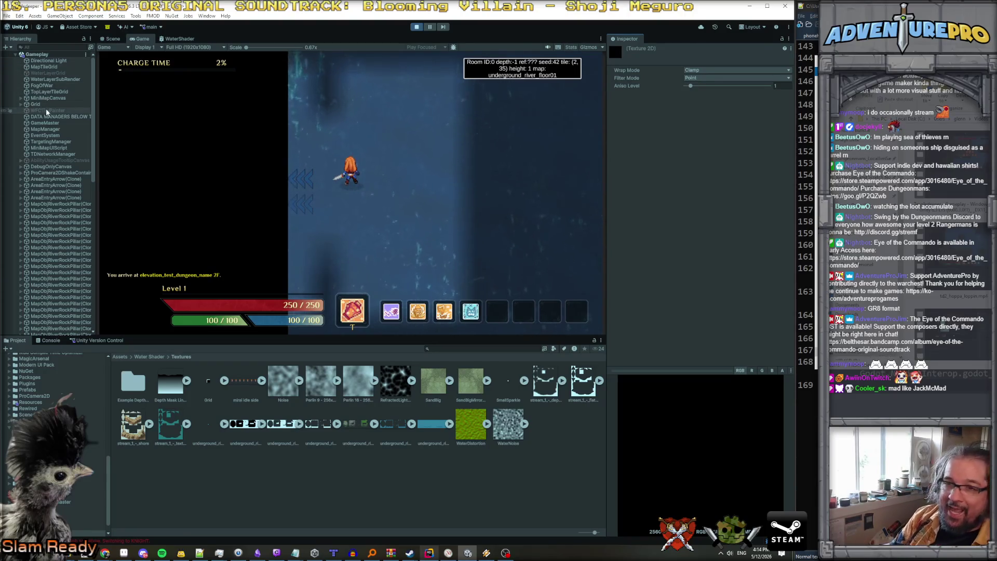
# Locate MapTileGrid's Sub Texture 0 texture, then WaterLayerSubRender's material and mesh in the project.
pyautogui.click(45, 67)
pyautogui.scroll(-10, 671, 325)
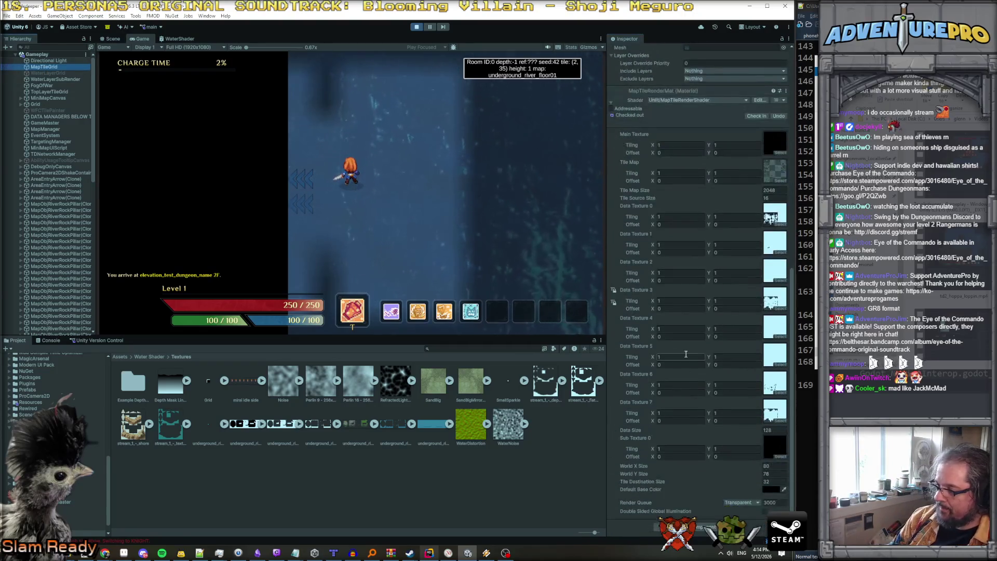
pyautogui.click(770, 445)
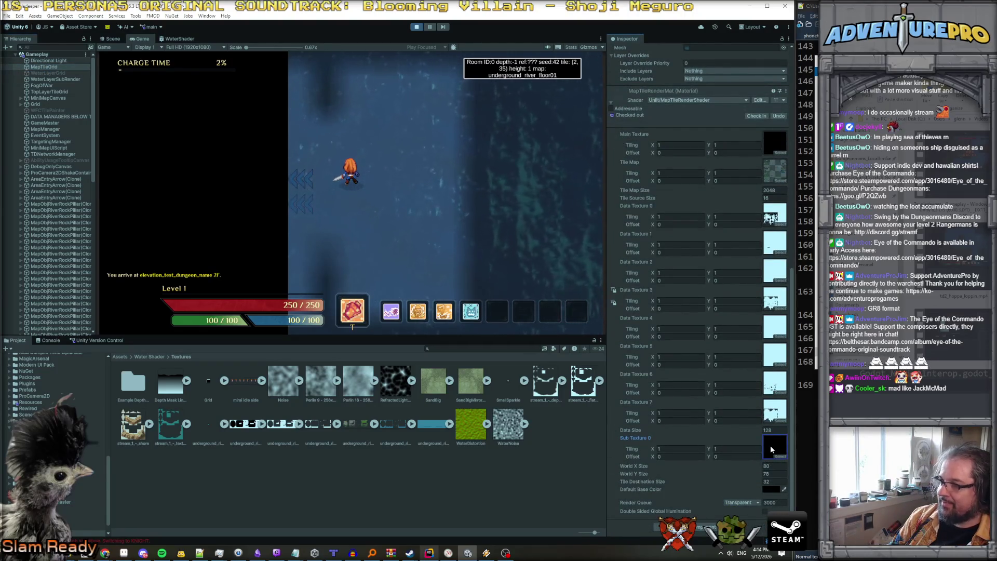
pyautogui.click(55, 79)
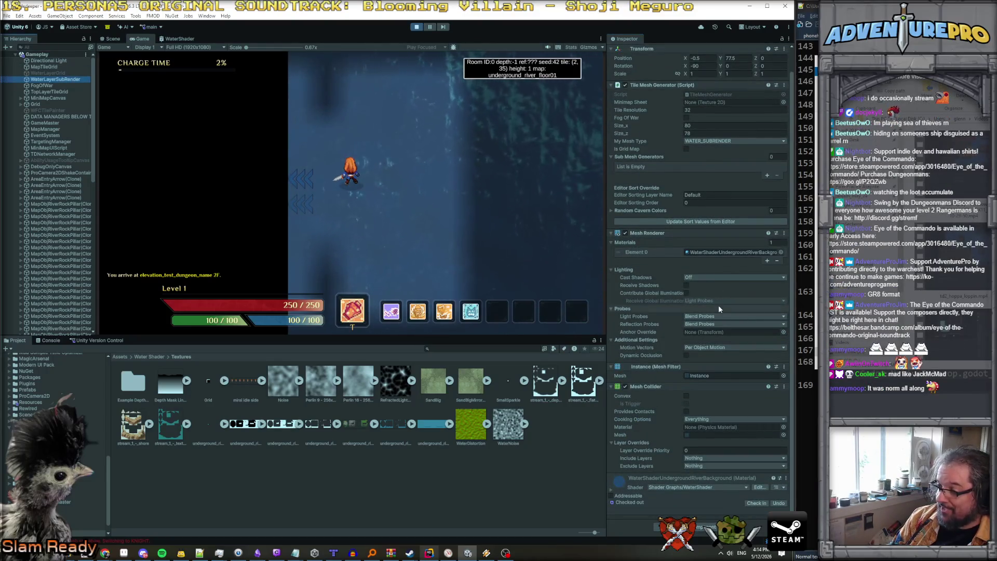
pyautogui.click(710, 253)
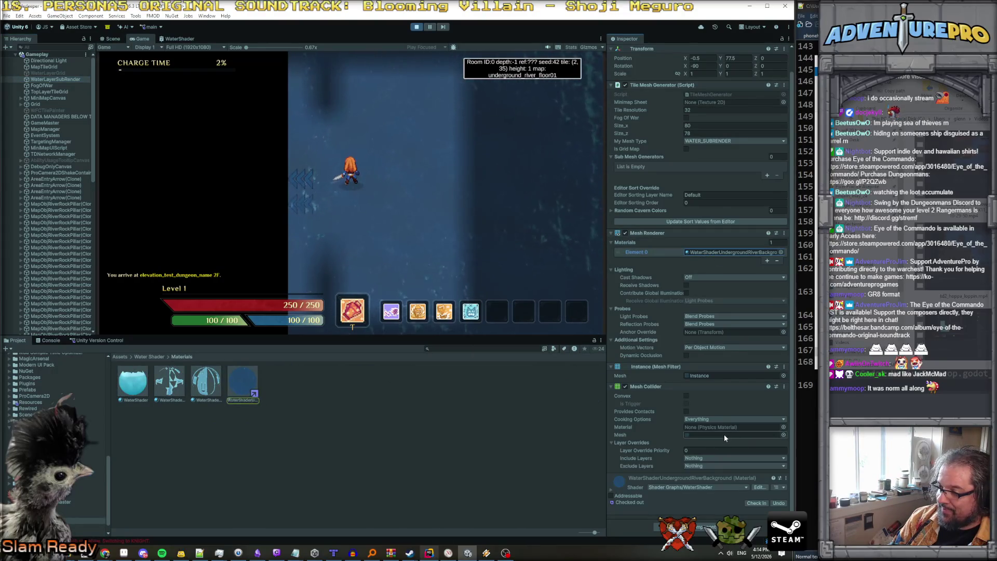
pyautogui.click(707, 375)
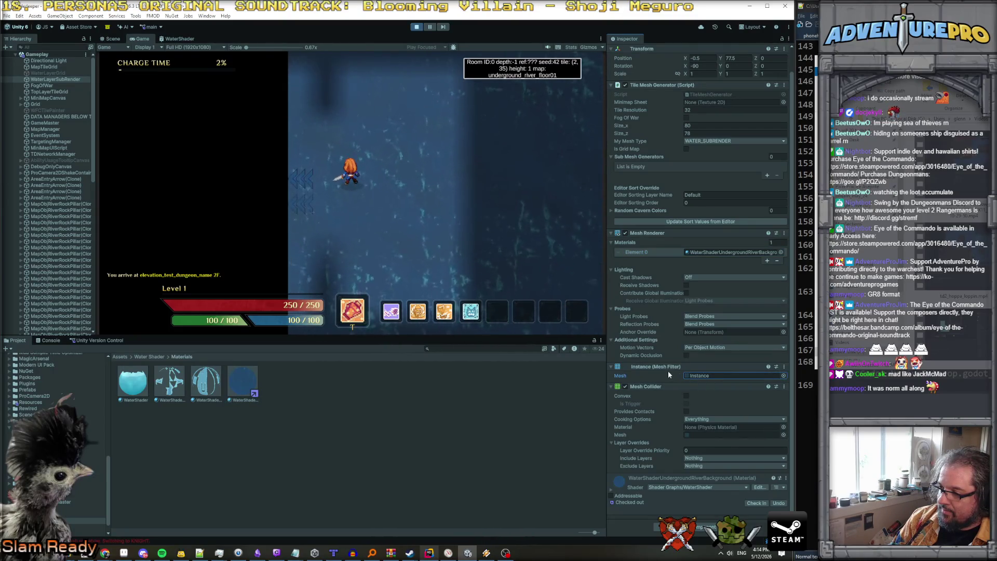
# Toggle WaterLayerSubRender's Mesh Renderer off and on twice to compare, then expand its water material.
pyautogui.click(625, 232)
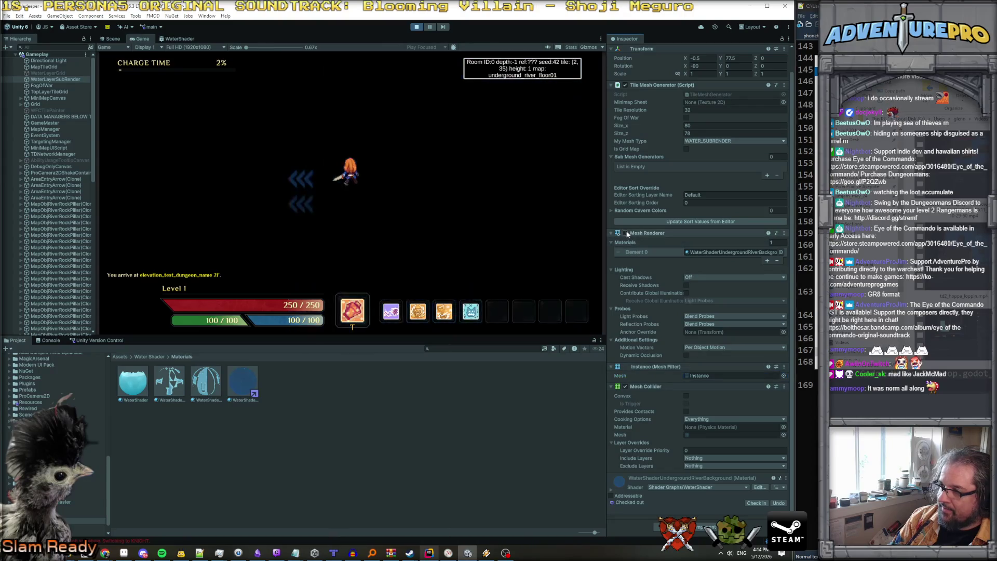
pyautogui.click(626, 232)
pyautogui.click(625, 231)
pyautogui.click(625, 232)
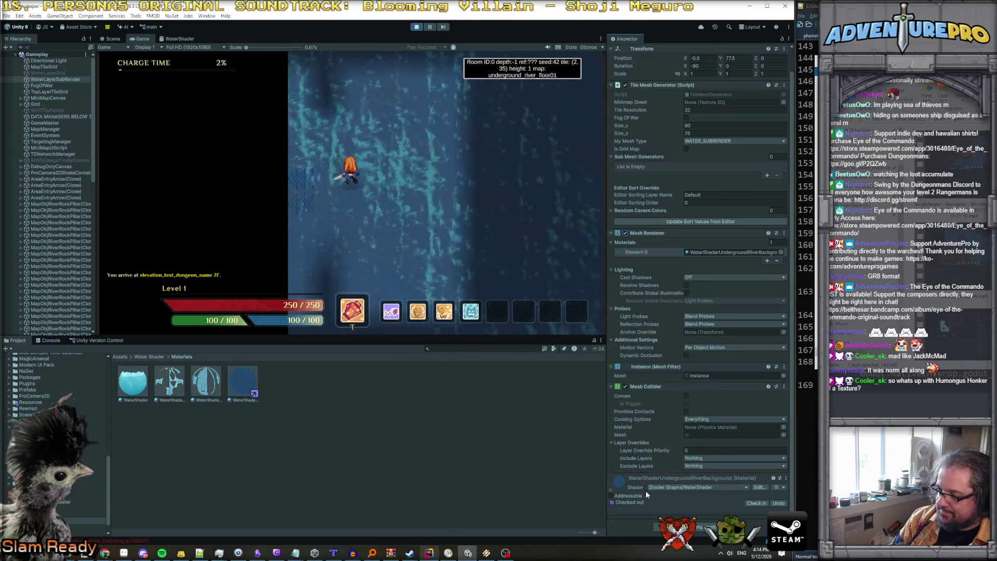
pyautogui.click(610, 491)
# Set the water material's Queue Control to Auto with sorting priority 50.
pyautogui.scroll(-5, 696, 454)
pyautogui.scroll(-20, 696, 454)
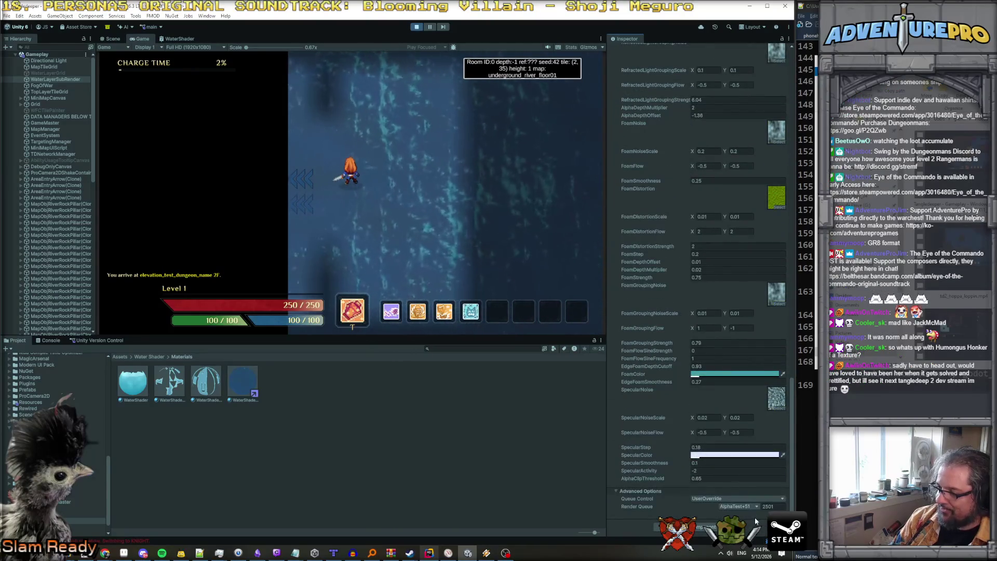
pyautogui.click(737, 498)
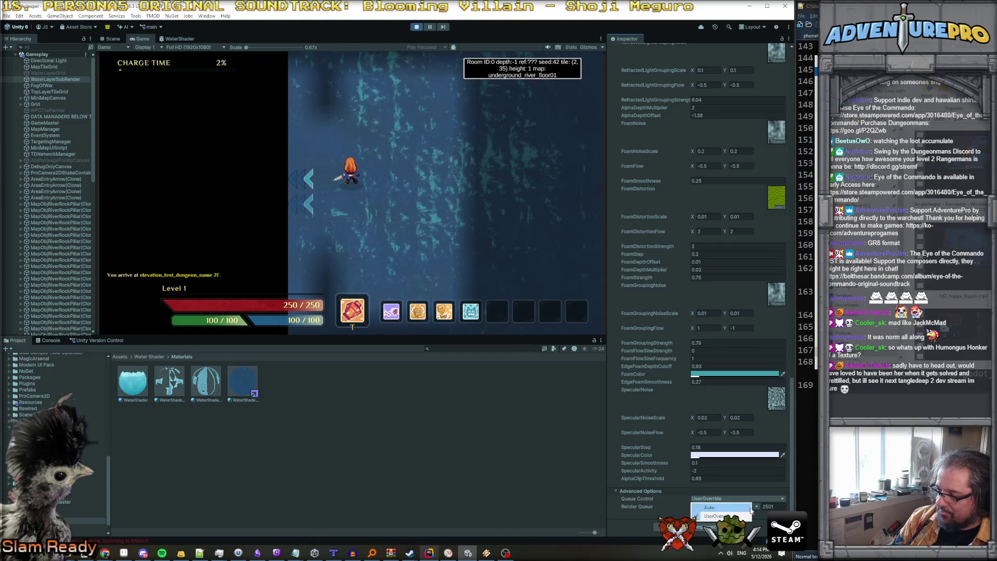
pyautogui.click(709, 507)
pyautogui.moveTo(709, 509); pyautogui.dragTo(766, 508)
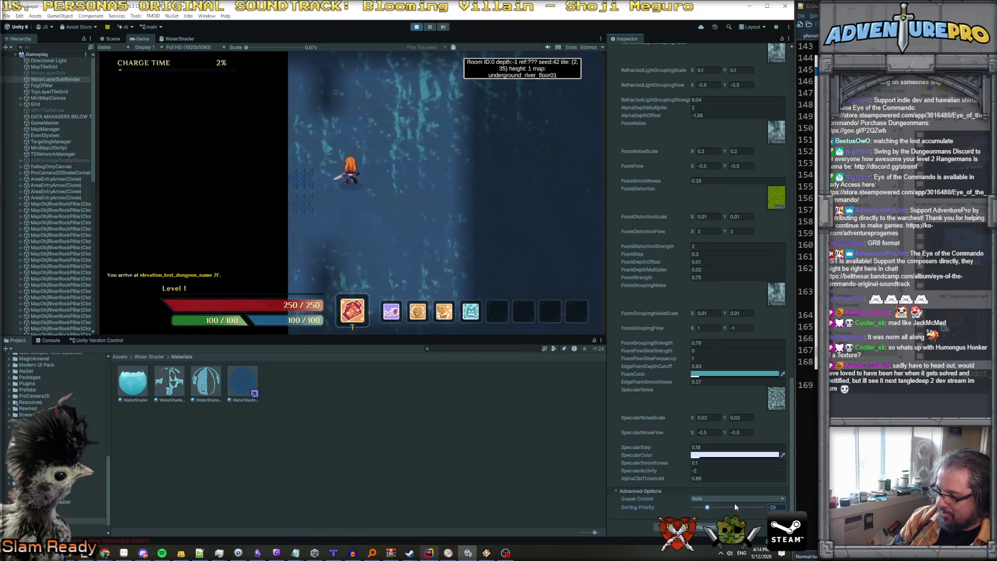
# Switch Queue Control to UserOverride with a Geometry render queue, then locate MapTileGrid's Sub Texture 0.
pyautogui.click(752, 499)
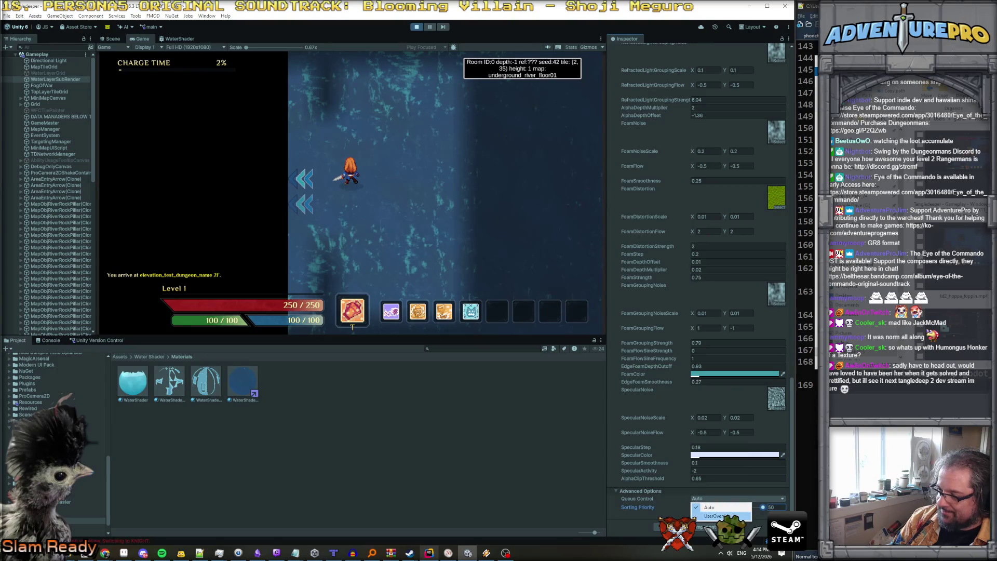
pyautogui.click(714, 516)
pyautogui.click(752, 506)
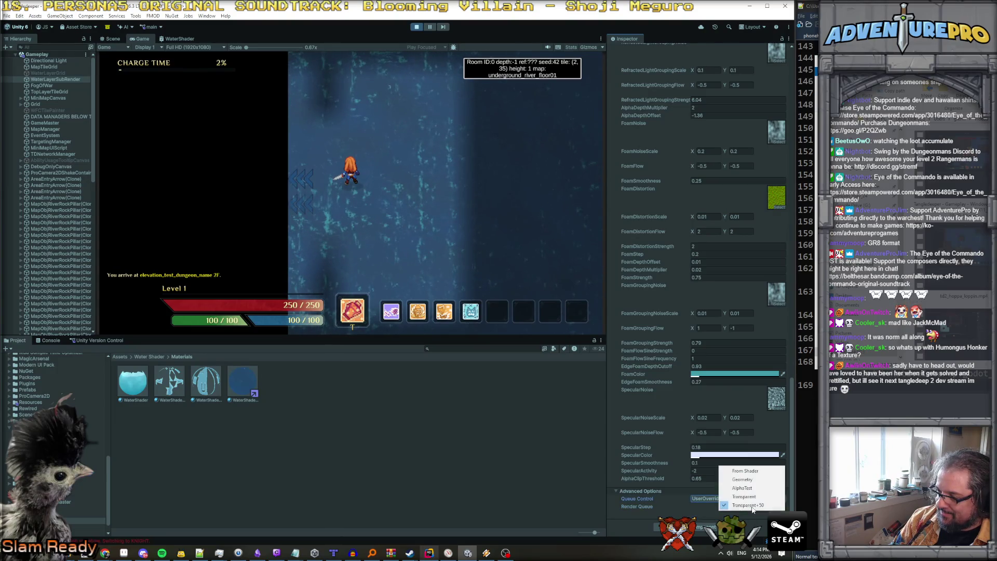
pyautogui.click(750, 480)
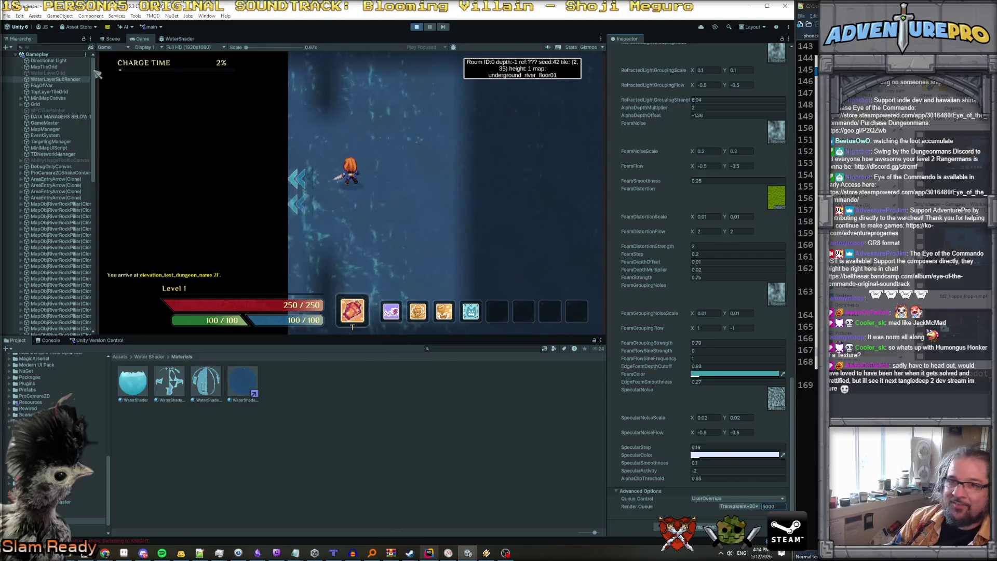
pyautogui.click(63, 67)
pyautogui.click(781, 450)
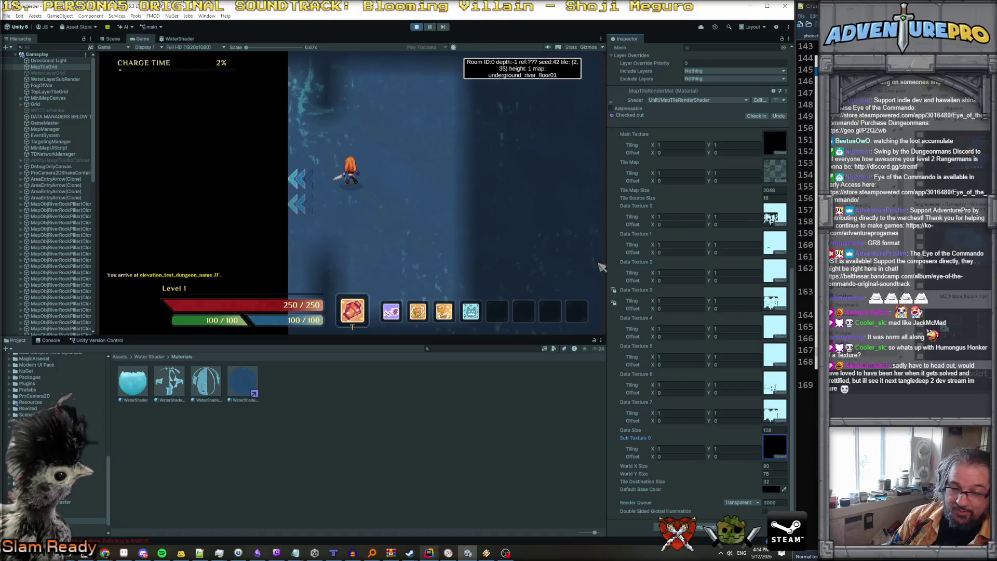
pyautogui.moveTo(607, 369)
pyautogui.mouseDown()
pyautogui.moveTo(574, 368)
pyautogui.moveTo(592, 367)
pyautogui.mouseUp()
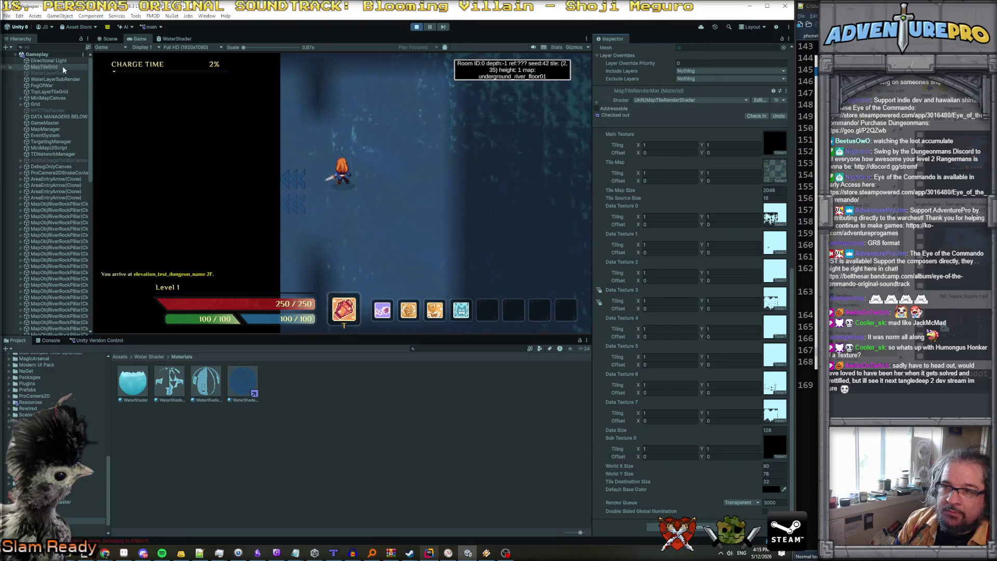
pyautogui.click(778, 445)
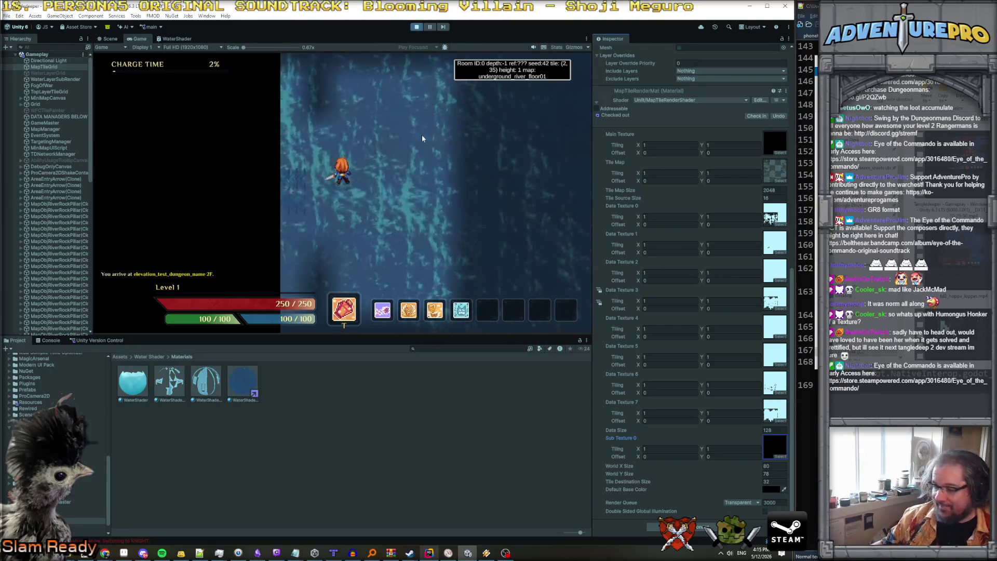
pyautogui.click(468, 555)
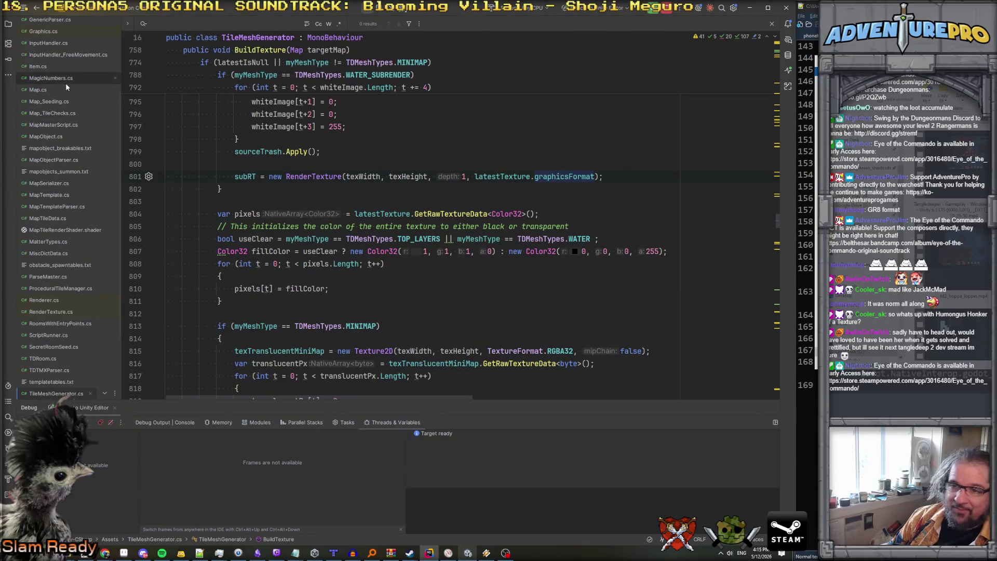
# Find the three usages of subRT on line 801 and jump to Graphics.SetRenderTarget(subRT).
pyautogui.scroll(-3, 69, 280)
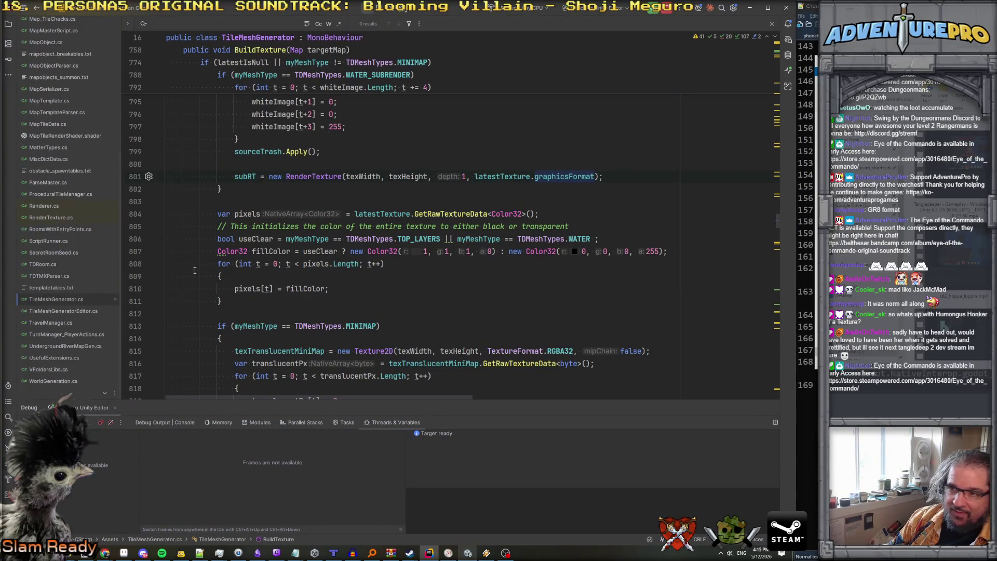
pyautogui.scroll(-6, 179, 275)
pyautogui.scroll(7, 241, 252)
pyautogui.click(242, 215)
pyautogui.hotkey('alt', 'F7')
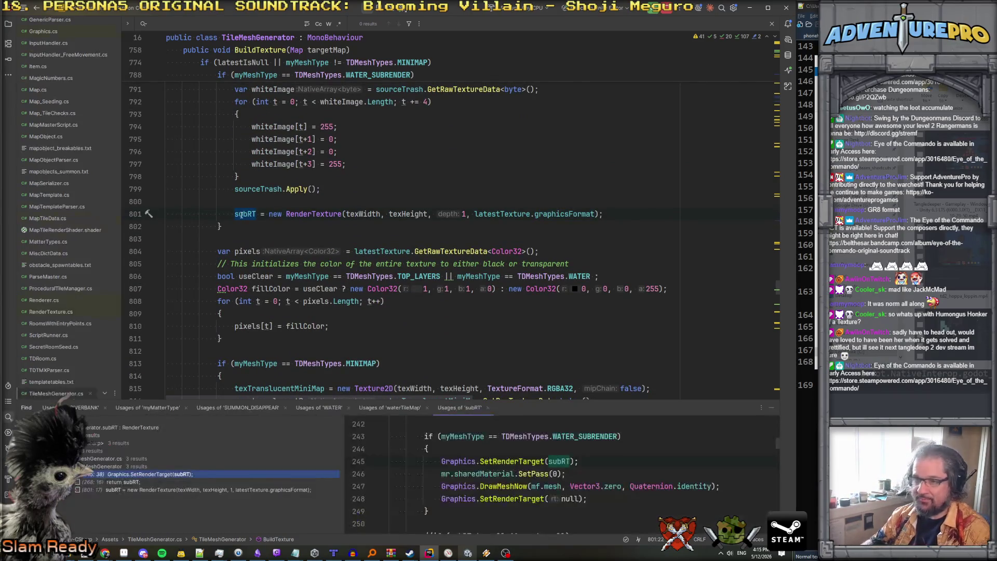
pyautogui.click(124, 482)
pyautogui.click(136, 473)
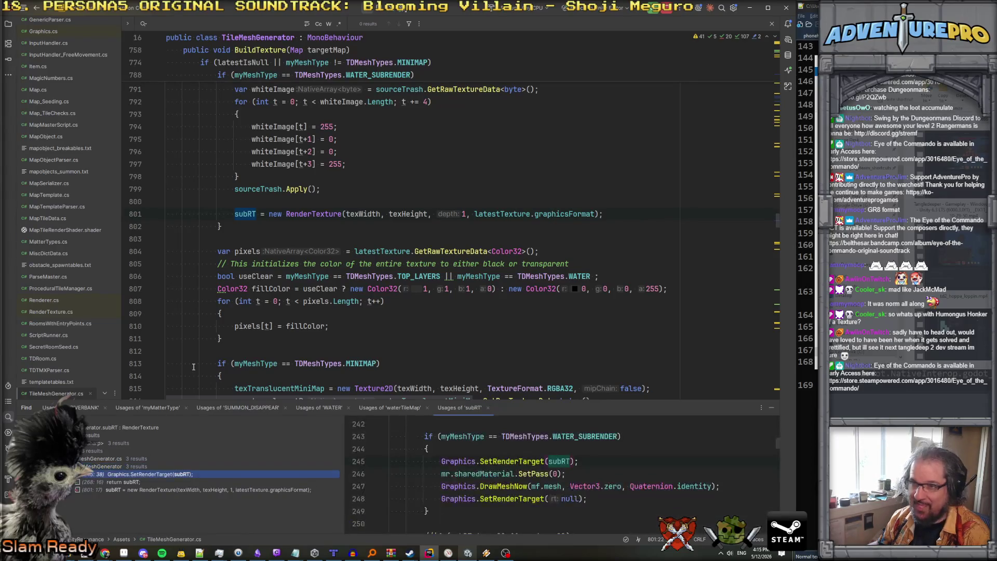
pyautogui.press('Return')
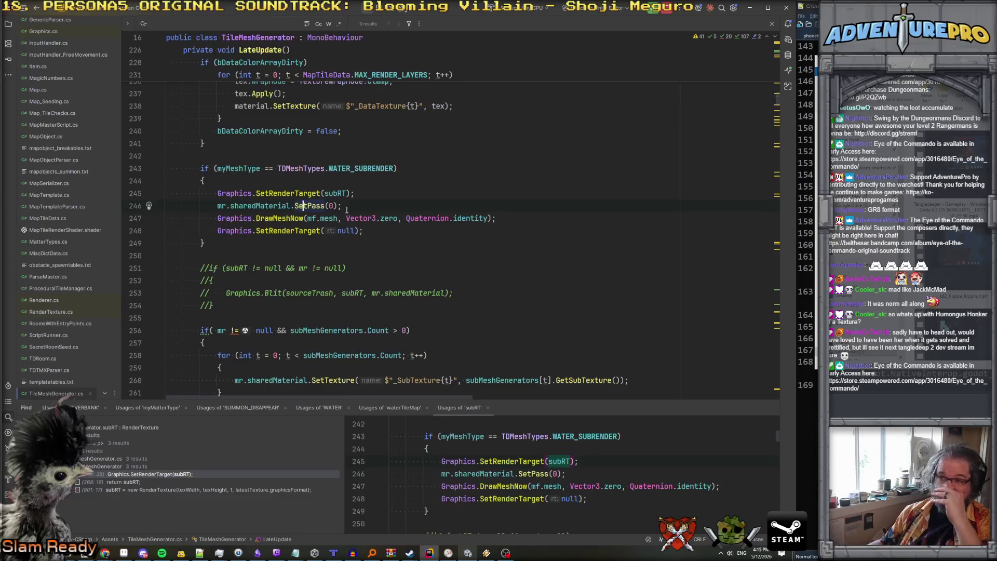
# Breakpoint line 247's DrawMeshNow, inspect subRT's fields, and step into MeshFilter.get_mesh.
pyautogui.click(371, 221)
pyautogui.press('F9')
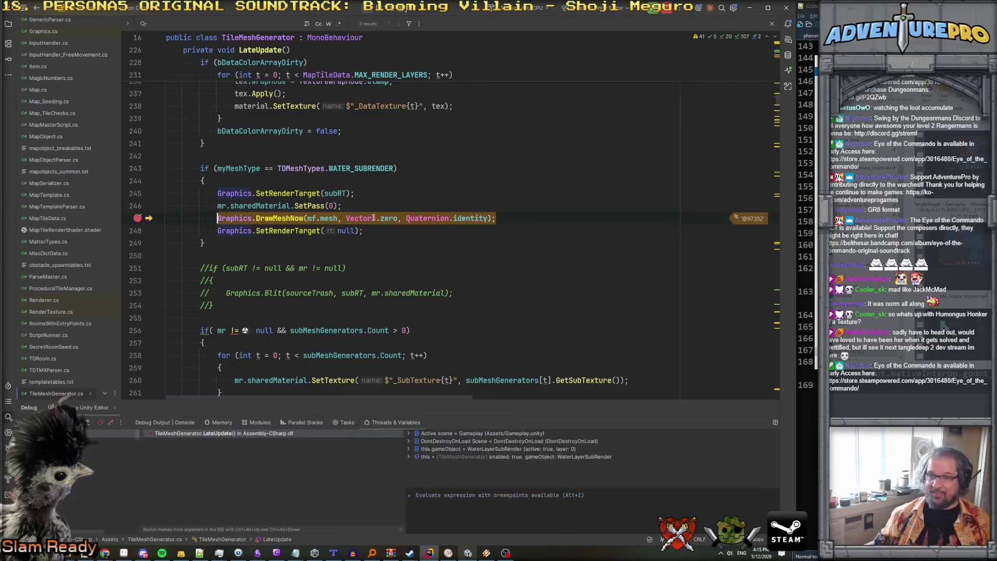
pyautogui.moveTo(335, 219)
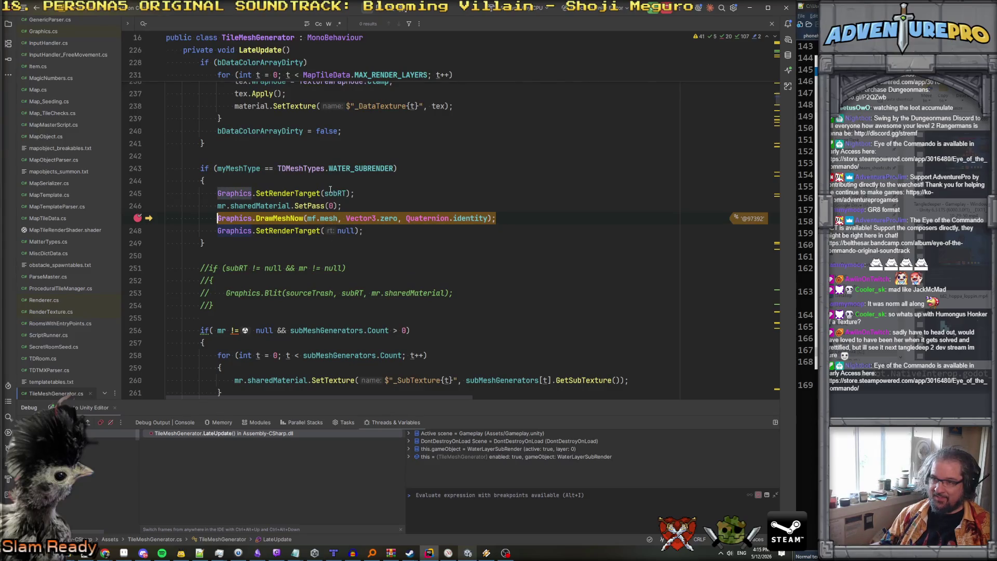
pyautogui.moveTo(331, 191)
pyautogui.click(337, 208)
pyautogui.press('Escape')
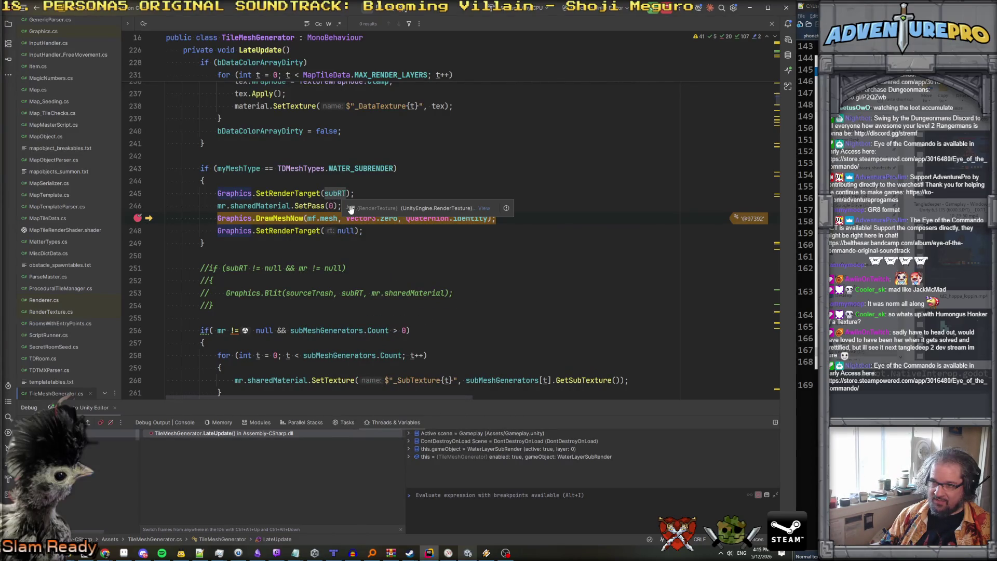
pyautogui.click(349, 208)
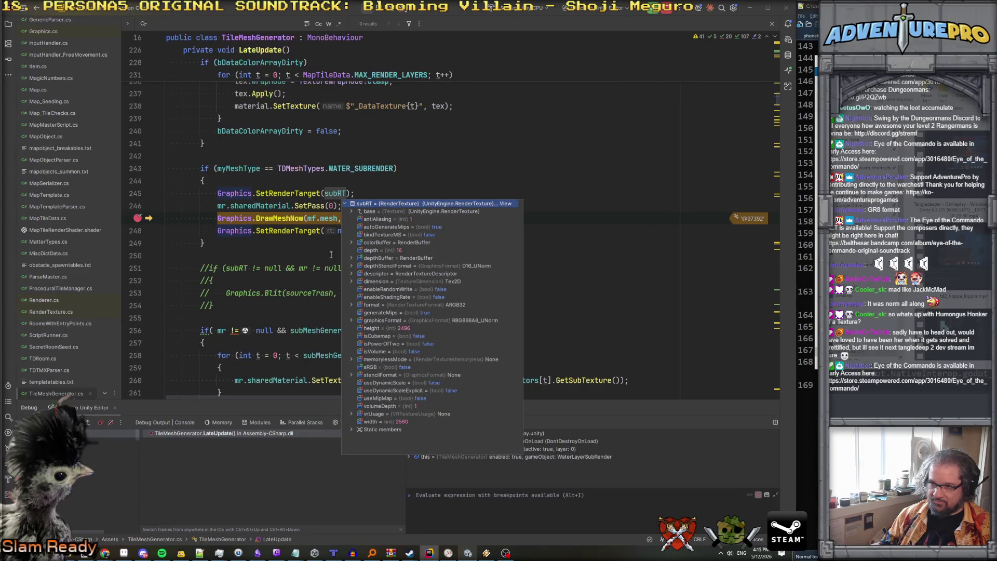
pyautogui.click(269, 218)
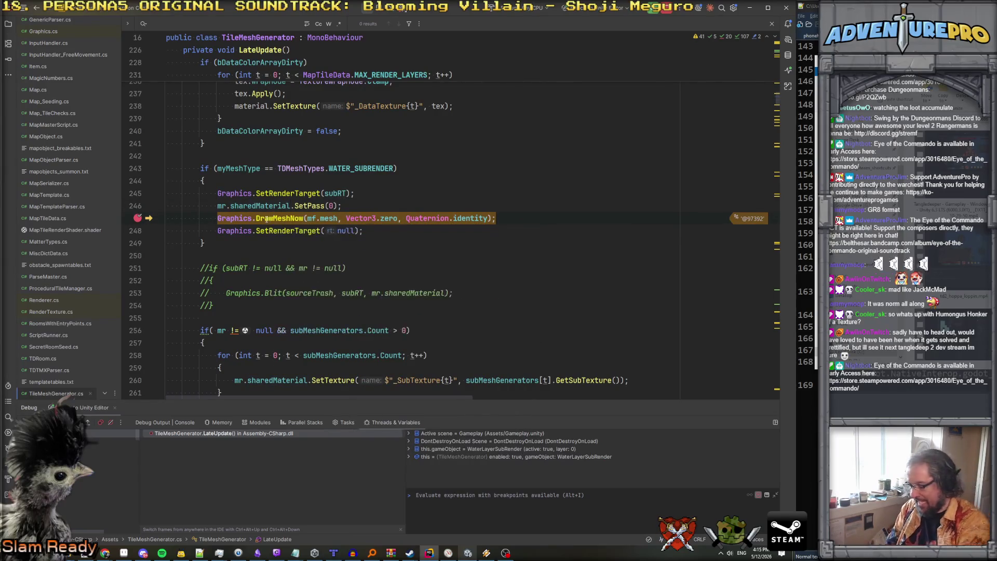
pyautogui.moveTo(268, 219)
pyautogui.press('F11')
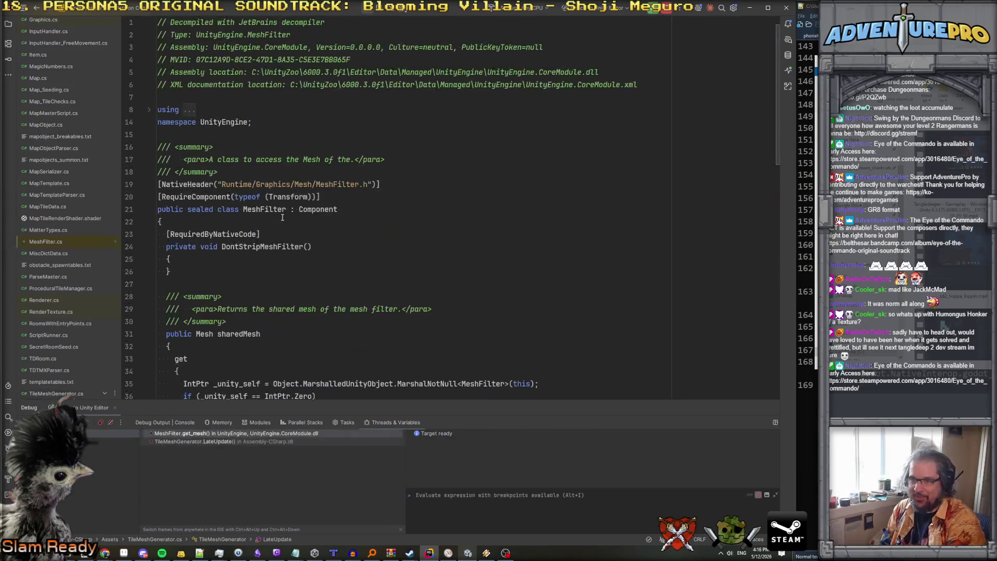
# Step out to LateUpdate, step over, and inspect the mf.mesh and Vector3.zero values.
pyautogui.hotkey('shift', 'F11')
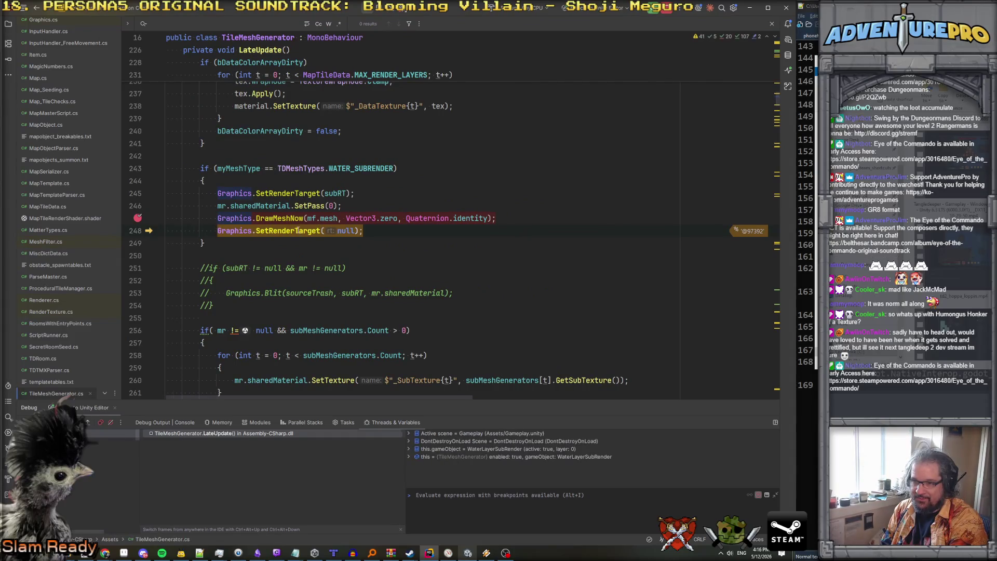
pyautogui.press('F10')
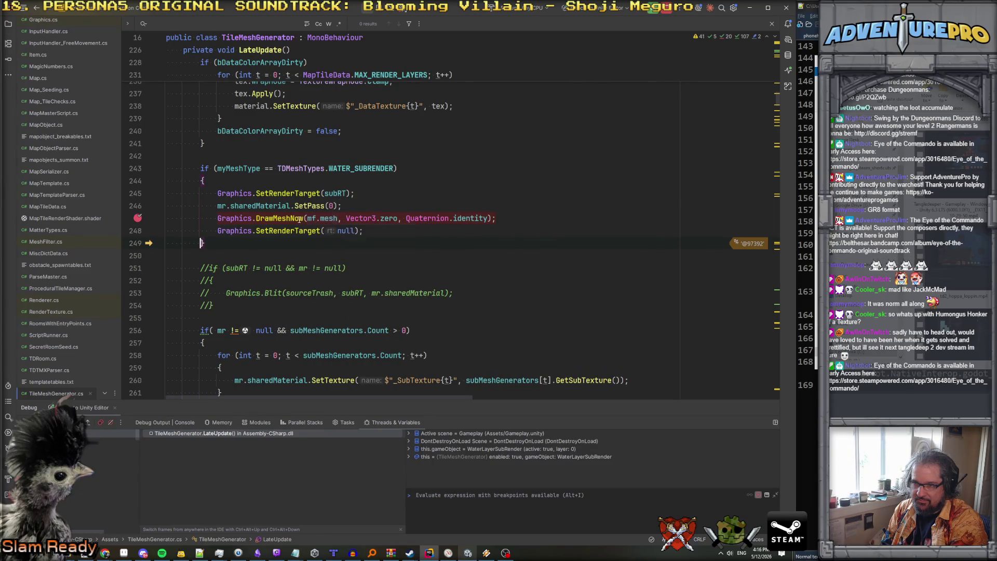
pyautogui.moveTo(335, 220)
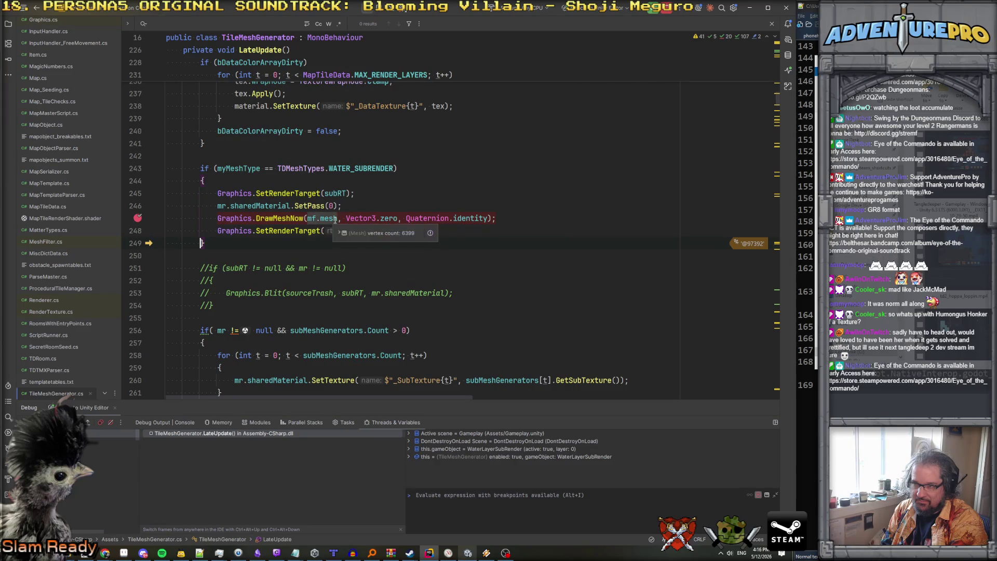
pyautogui.moveTo(463, 216)
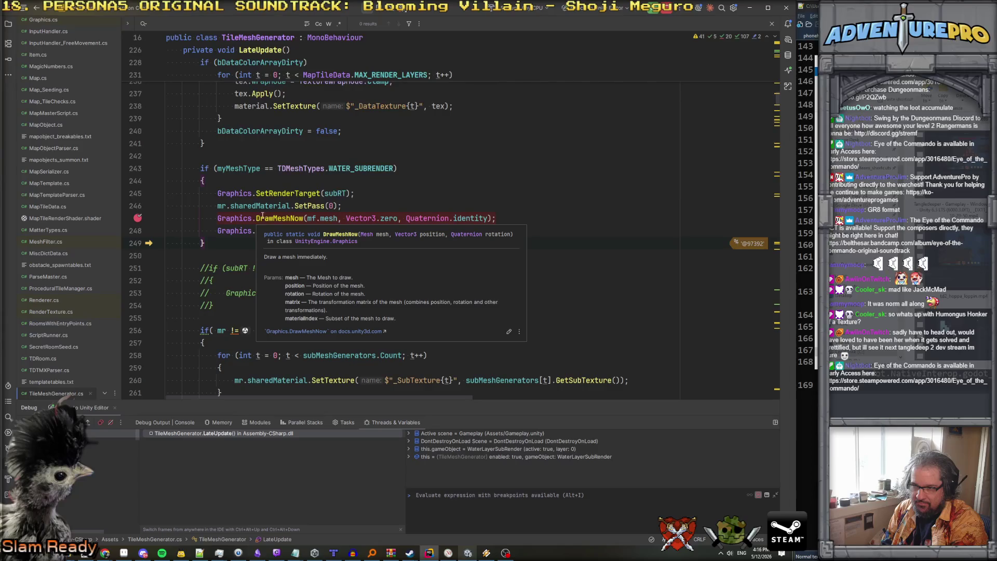
pyautogui.moveTo(364, 222)
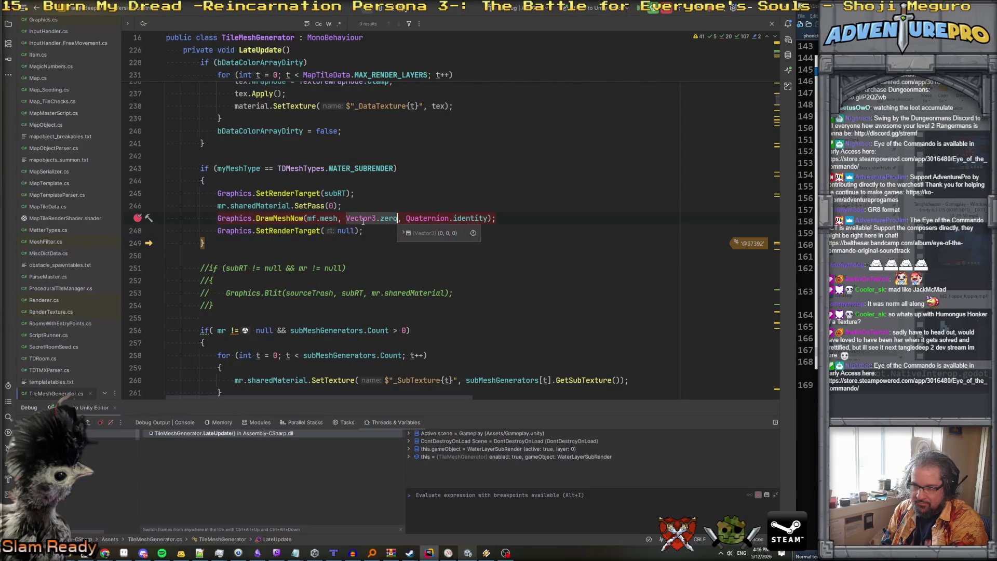
pyautogui.moveTo(280, 218)
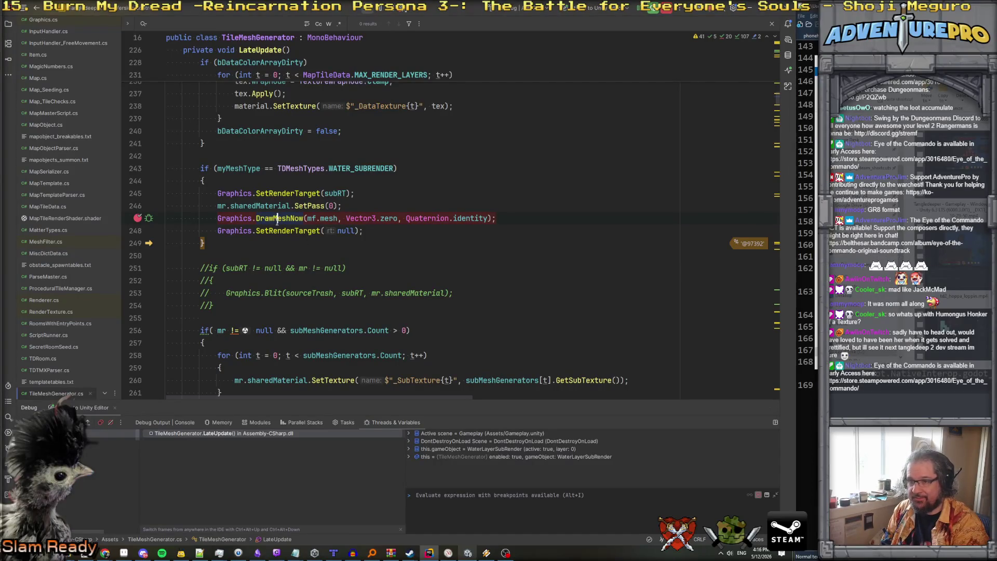
# Remove the line 247 breakpoint and resume the game.
pyautogui.press('F9')
pyautogui.press('F5')
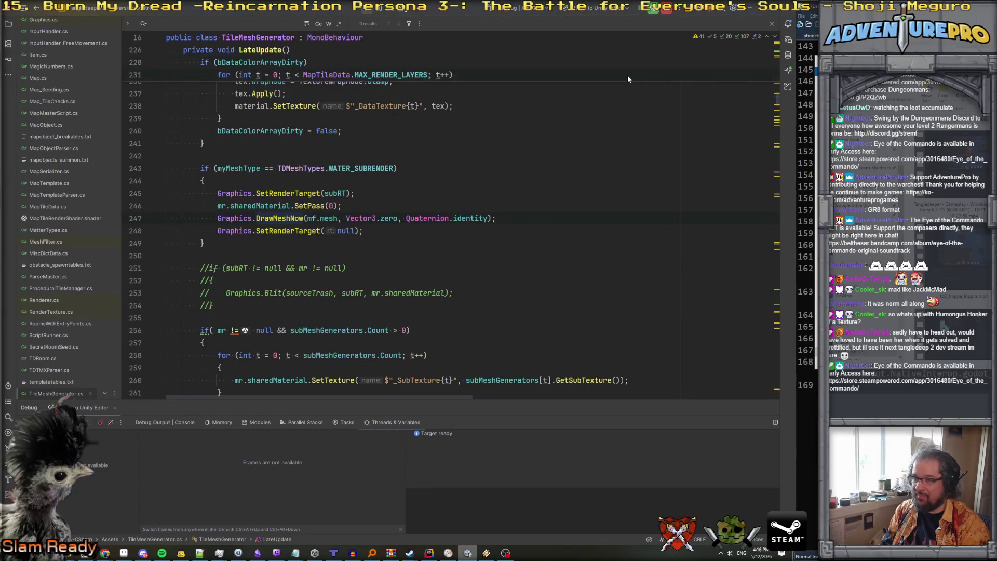
pyautogui.hotkey('alt', 'Tab')
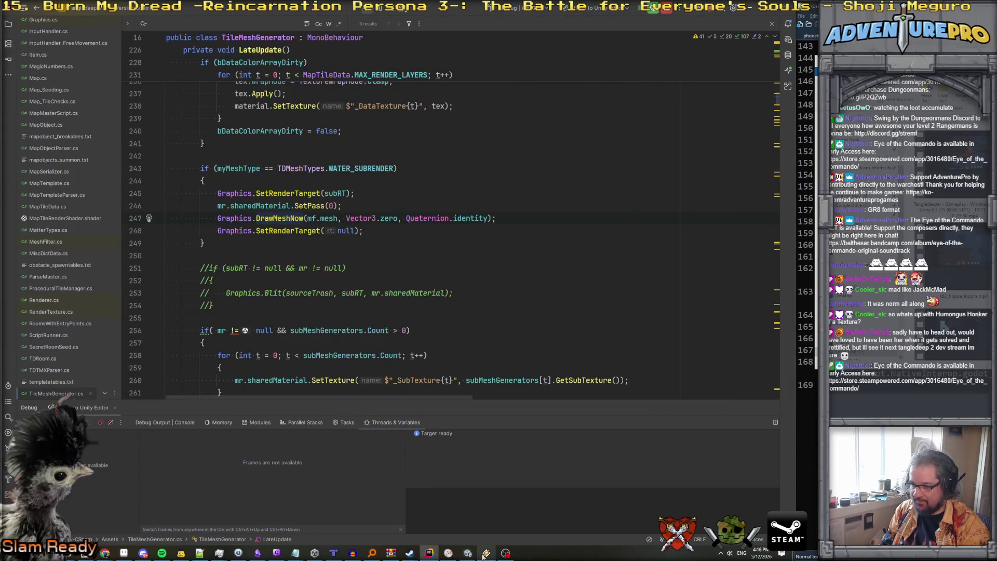
# Select WaterLayerSubRender in Unity and walk the character across the river to check the water.
pyautogui.hotkey('alt', 'Tab')
pyautogui.press('Down')
pyautogui.press('Down')
pyautogui.scroll(10, 653, 113)
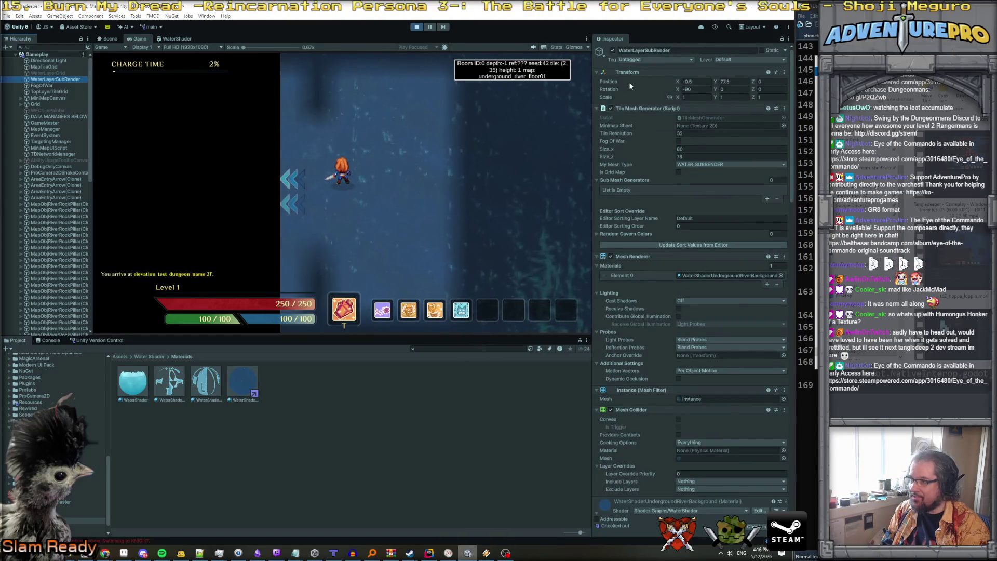
pyautogui.click(395, 135)
pyautogui.click(457, 130)
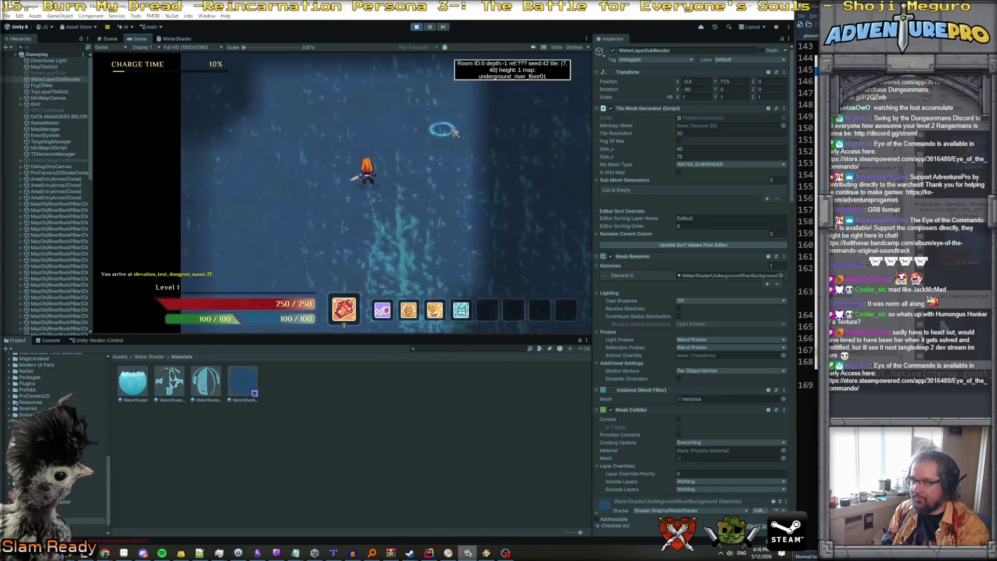
pyautogui.click(438, 234)
pyautogui.click(346, 147)
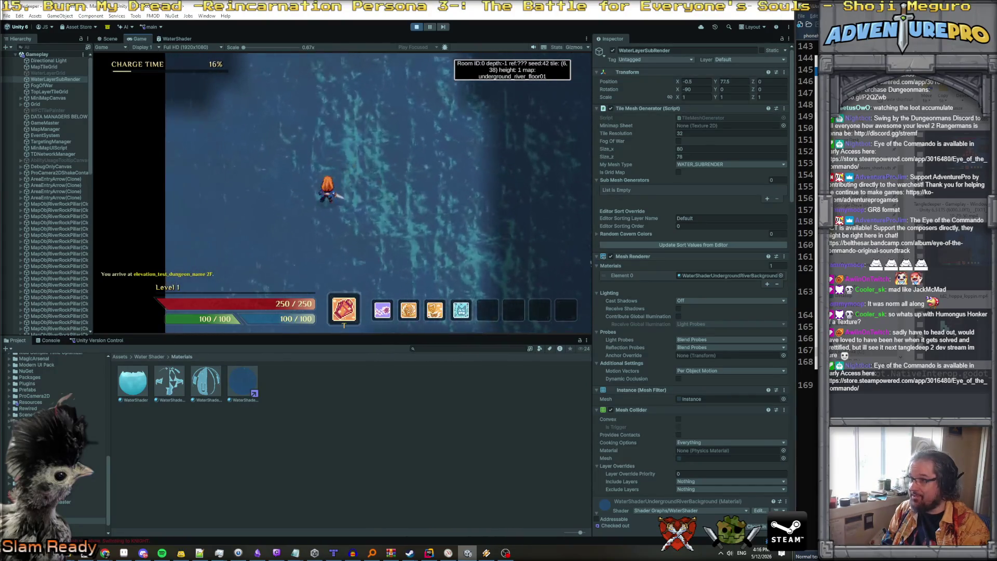
pyautogui.hotkey('alt', 'Tab')
# Replace DrawMeshNow's Vector3.zero argument with gameObject.transform.position.
pyautogui.moveTo(346, 219); pyautogui.dragTo(399, 218)
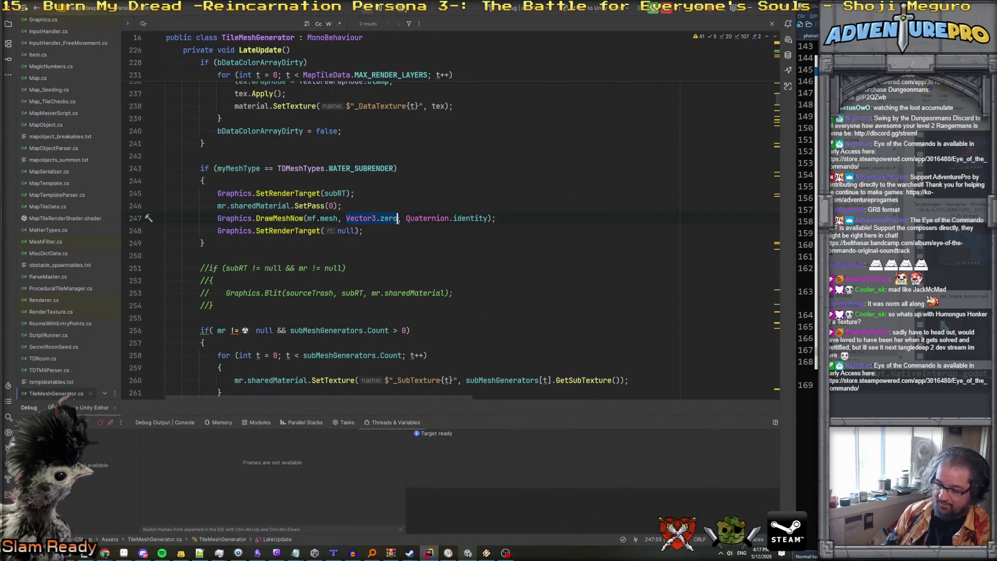
pyautogui.write('TableWithMinMaxRang')
pyautogui.press('BackSpace')
pyautogui.press('BackSpace')
pyautogui.press('BackSpace')
pyautogui.write('gameObject.transform')
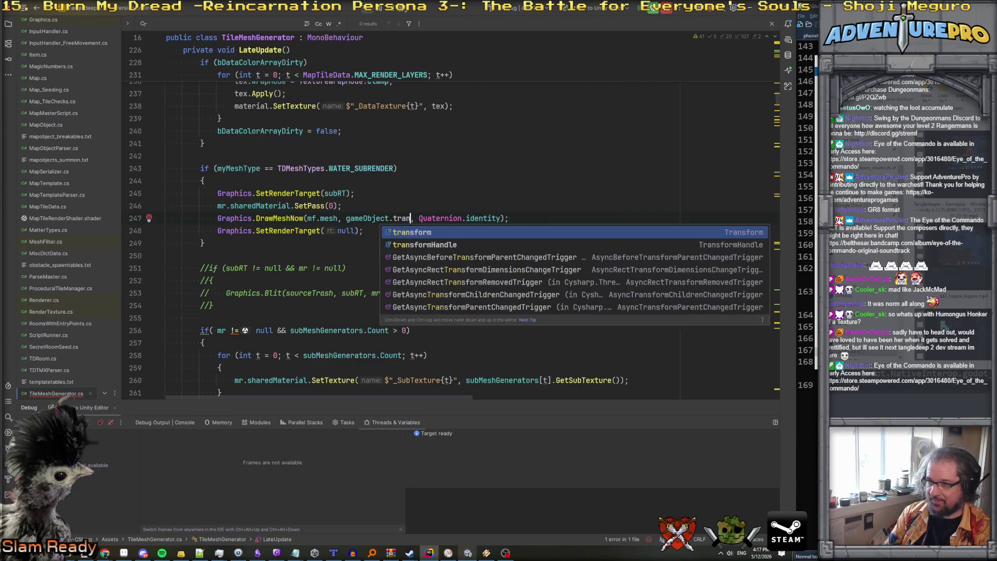
pyautogui.write('.pos')
pyautogui.press('Return')
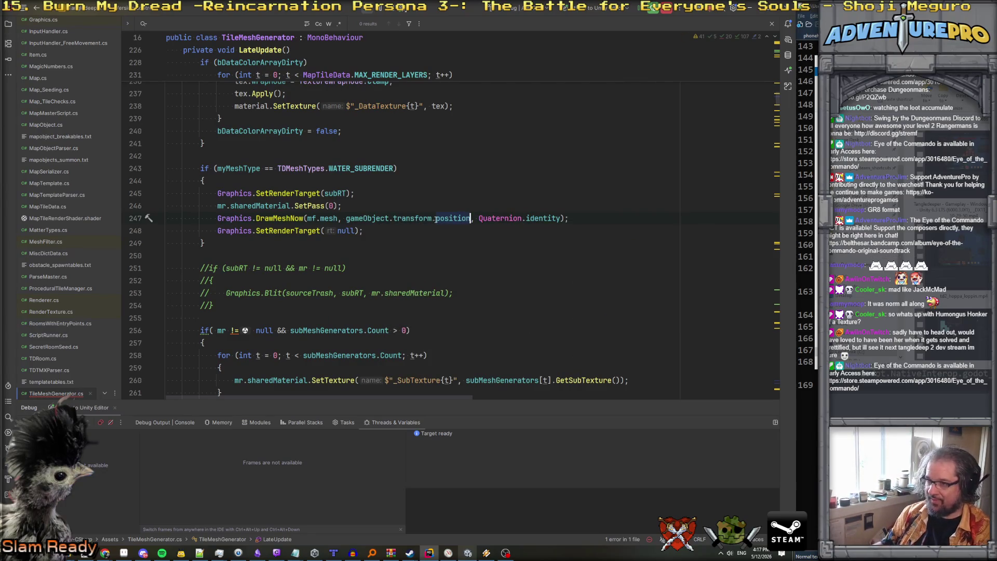
# Replace Quaternion.identity with gameObject.transform.rotation, then let Unity recompile.
pyautogui.hotkey('ctrl', 'Right')
pyautogui.hotkey('ctrl', 'shift', 'Right')
pyautogui.hotkey('ctrl', 'shift', 'Right')
pyautogui.hotkey('ctrl', 'shift', 'Right')
pyautogui.write('gameObject.tr')
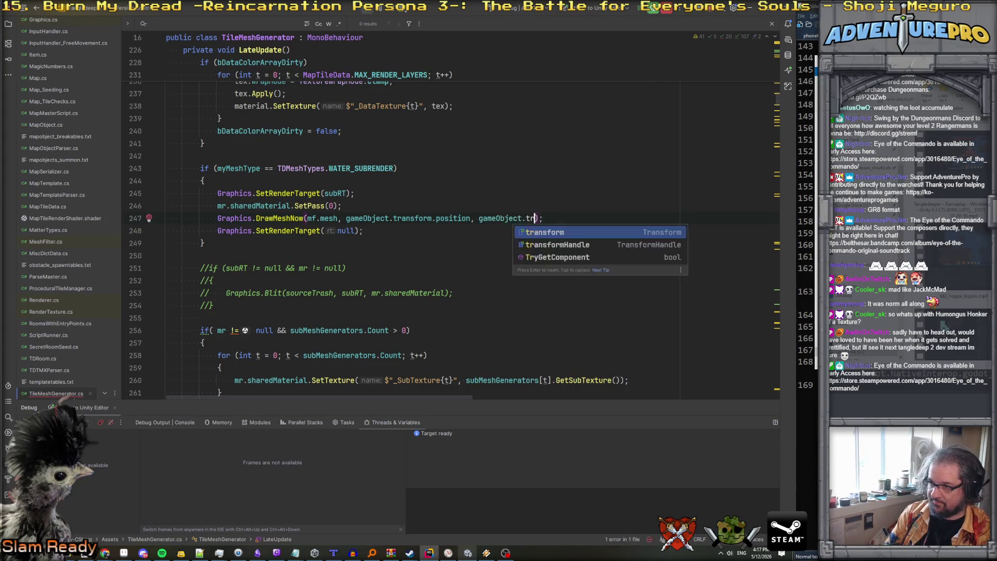
pyautogui.press('Return')
pyautogui.write('.')
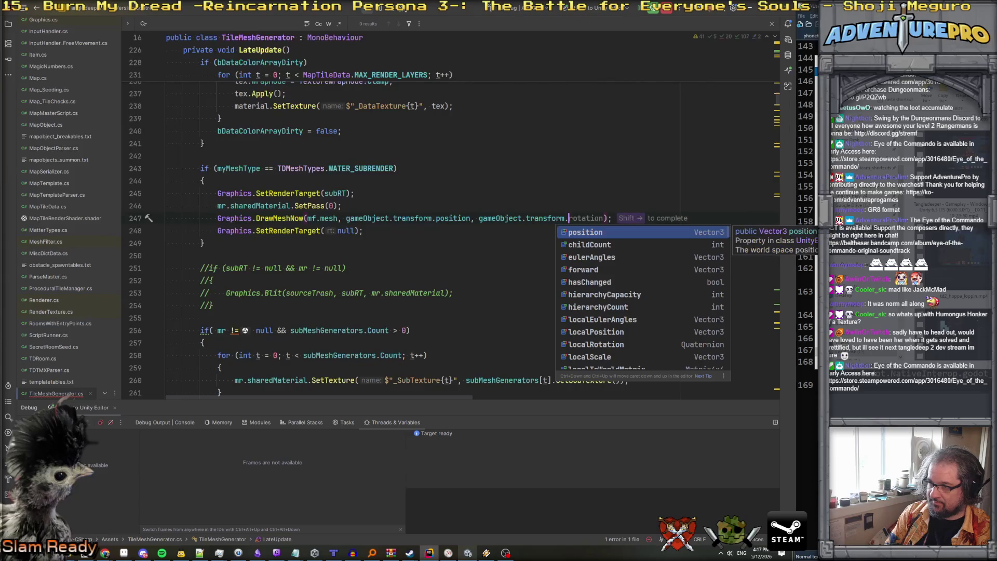
pyautogui.write('r')
pyautogui.press('Escape')
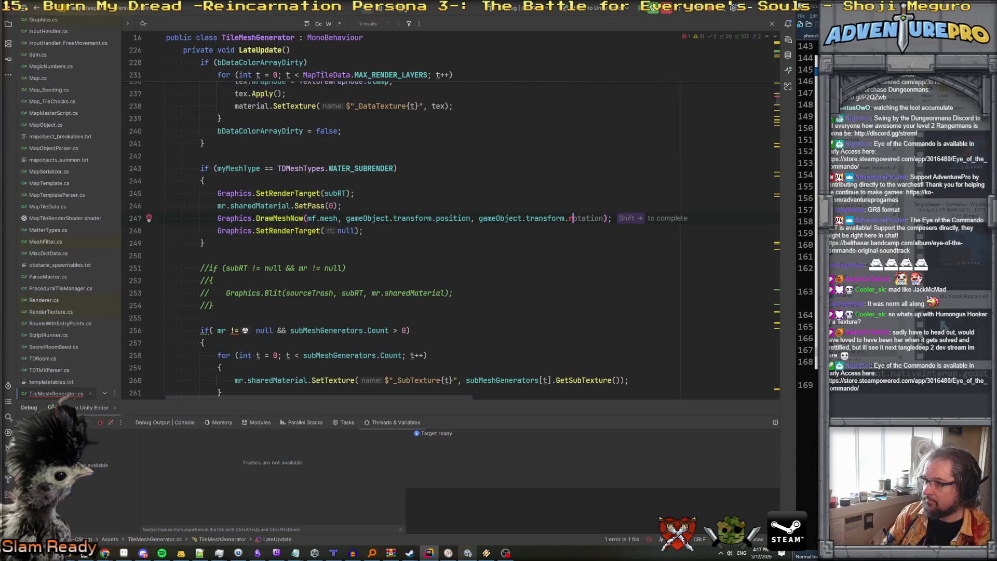
pyautogui.hotkey('shift', 'Right')
pyautogui.click(167, 230)
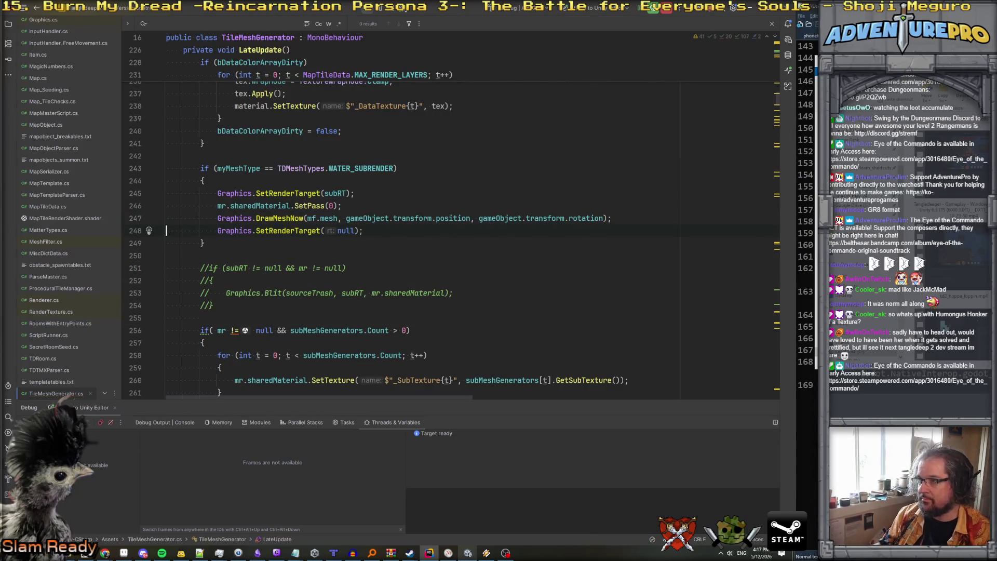
pyautogui.click(311, 205)
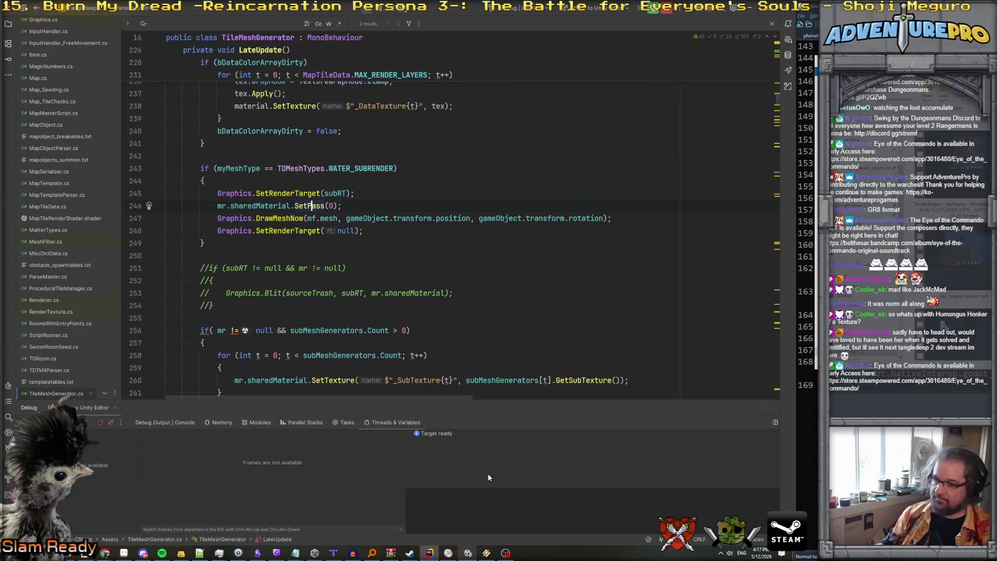
pyautogui.click(468, 553)
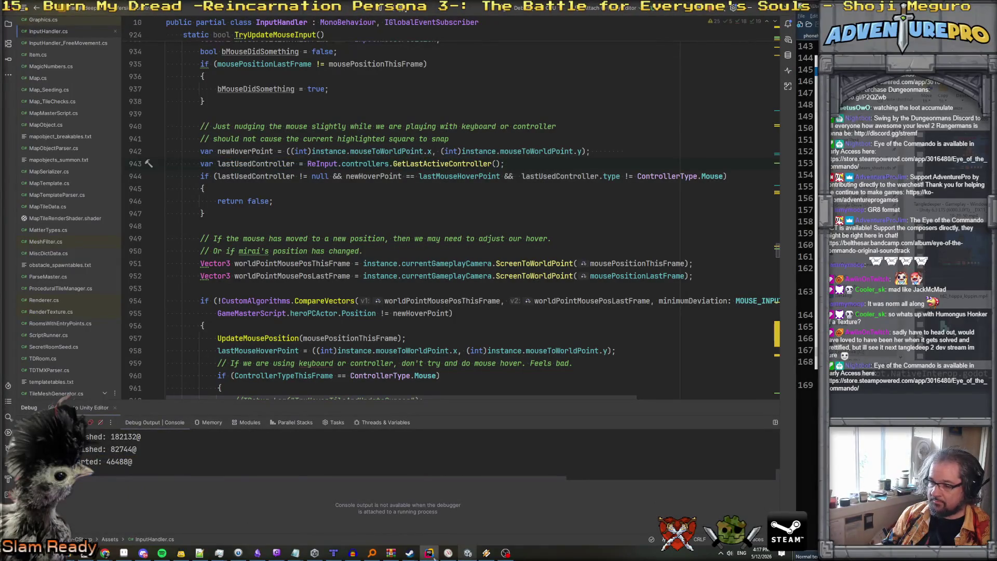
# Bring the Unity editor to the front and start play mode again.
pyautogui.moveTo(470, 554)
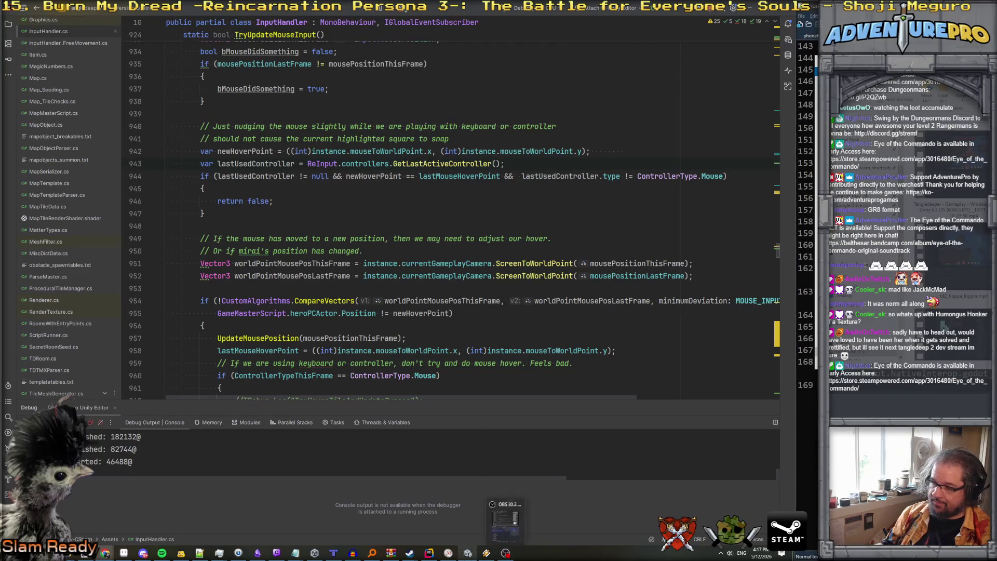
pyautogui.click(468, 552)
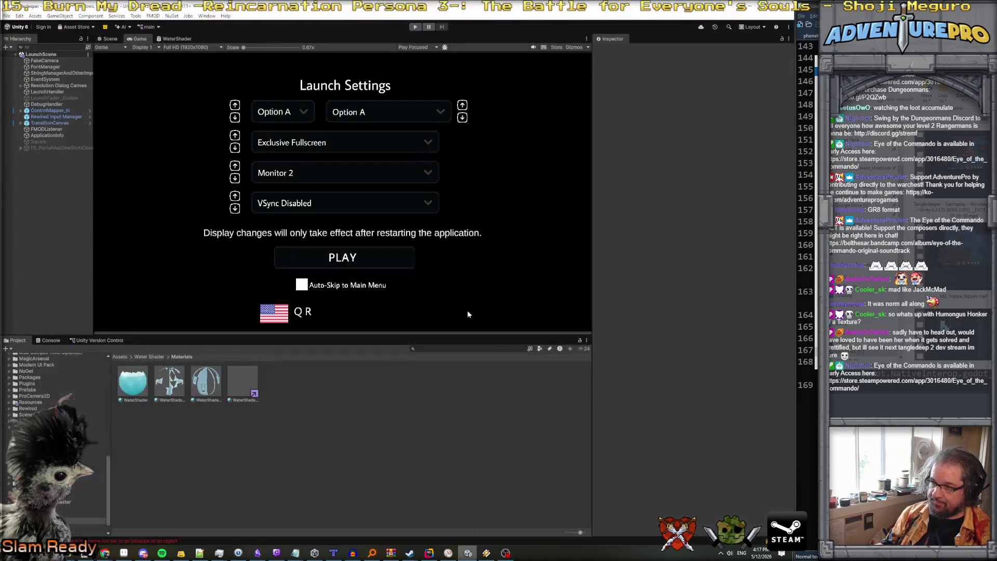
pyautogui.click(415, 27)
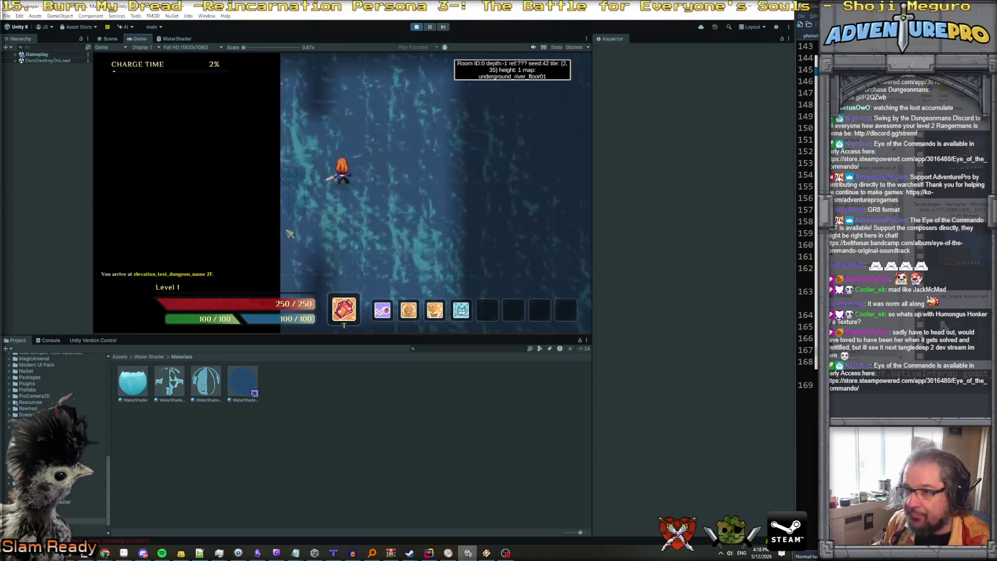
# Expand the Gameplay scene's objects in the Hierarchy once the river floor has loaded.
pyautogui.click(15, 54)
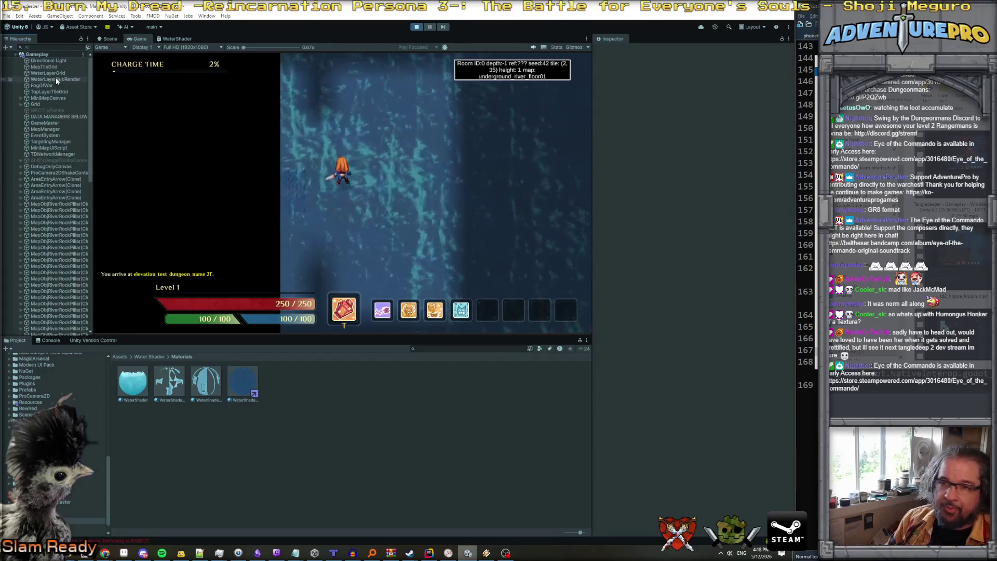
# Select MapTileGrid and open the render texture used by its material.
pyautogui.click(55, 67)
pyautogui.scroll(-10, 714, 286)
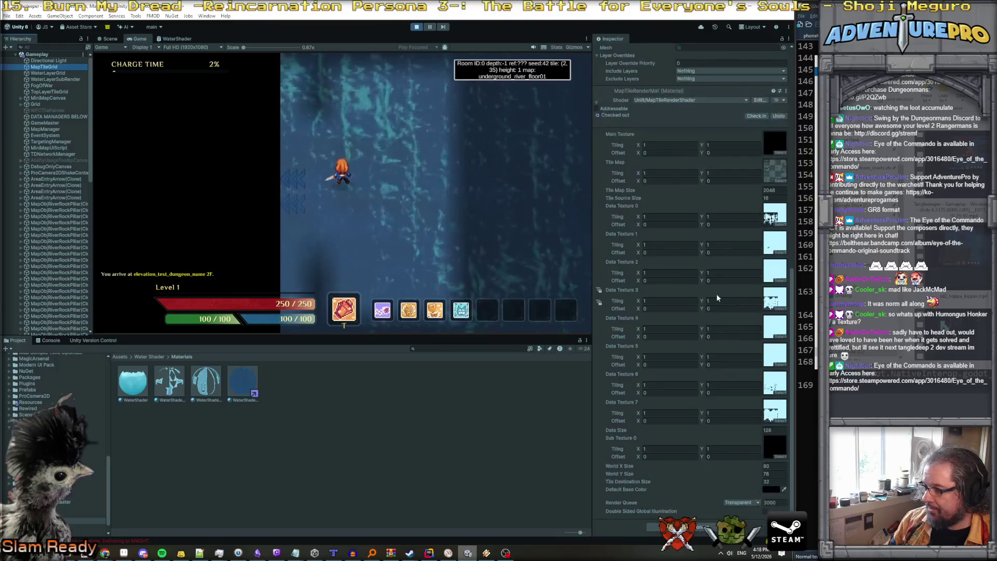
pyautogui.doubleClick(776, 446)
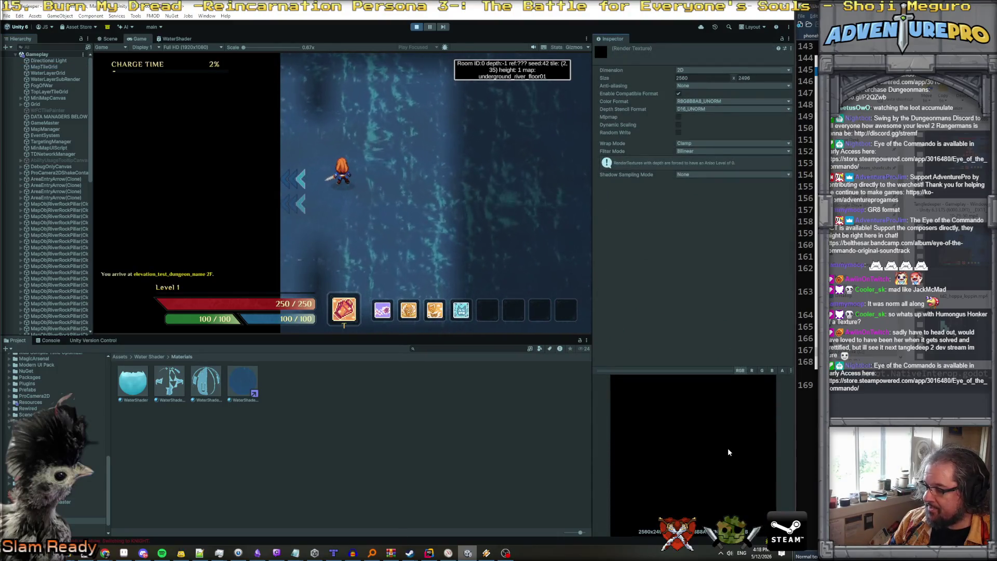
# Set the render texture's Depth Stencil Format to None, enable Random Write, and stop the game.
pyautogui.click(679, 93)
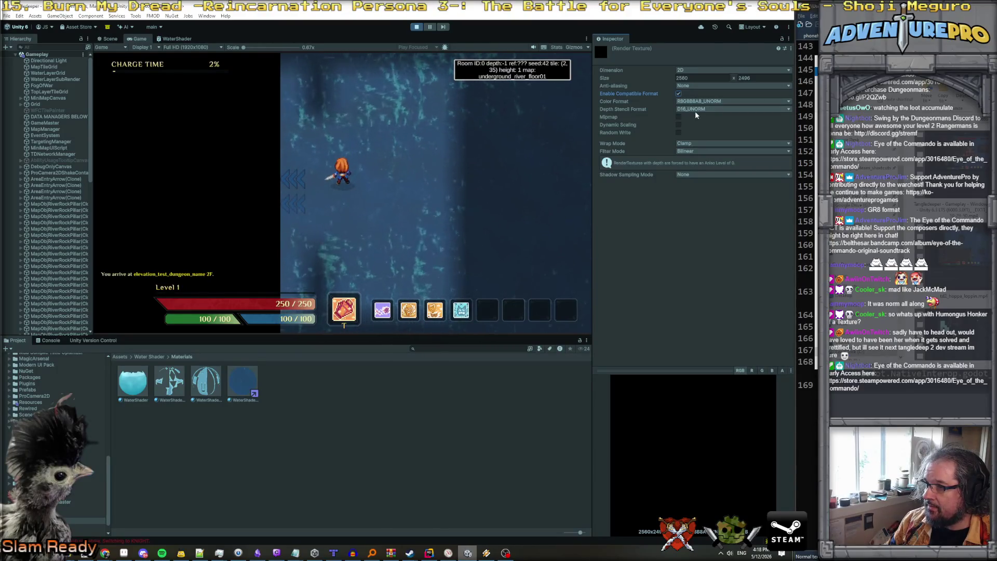
pyautogui.click(693, 108)
pyautogui.click(697, 118)
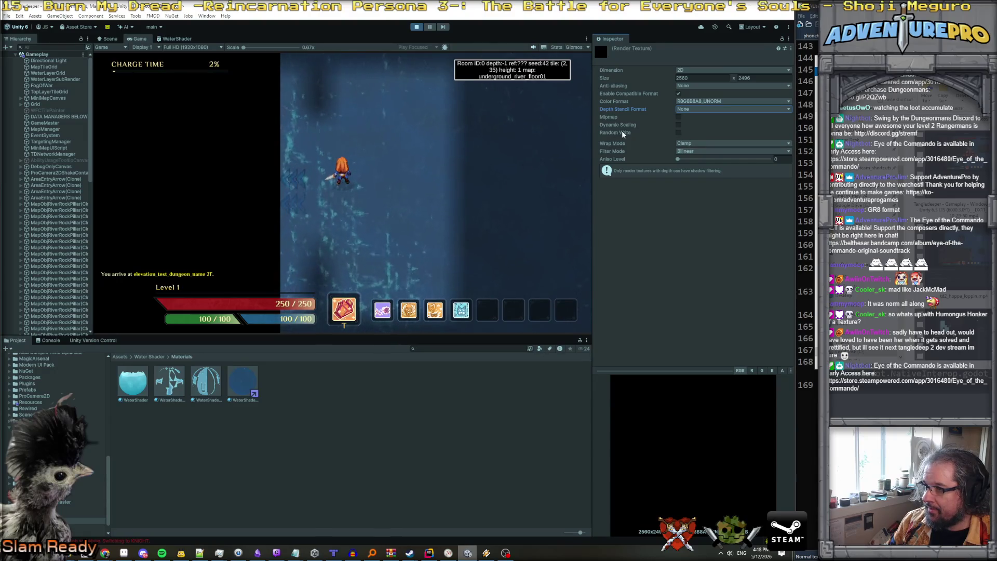
pyautogui.click(678, 133)
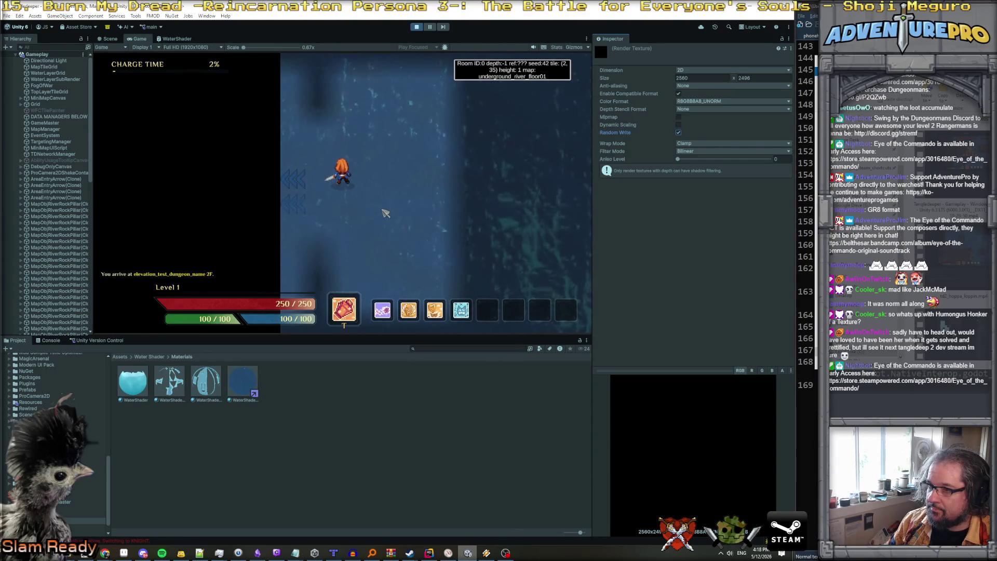
pyautogui.click(416, 29)
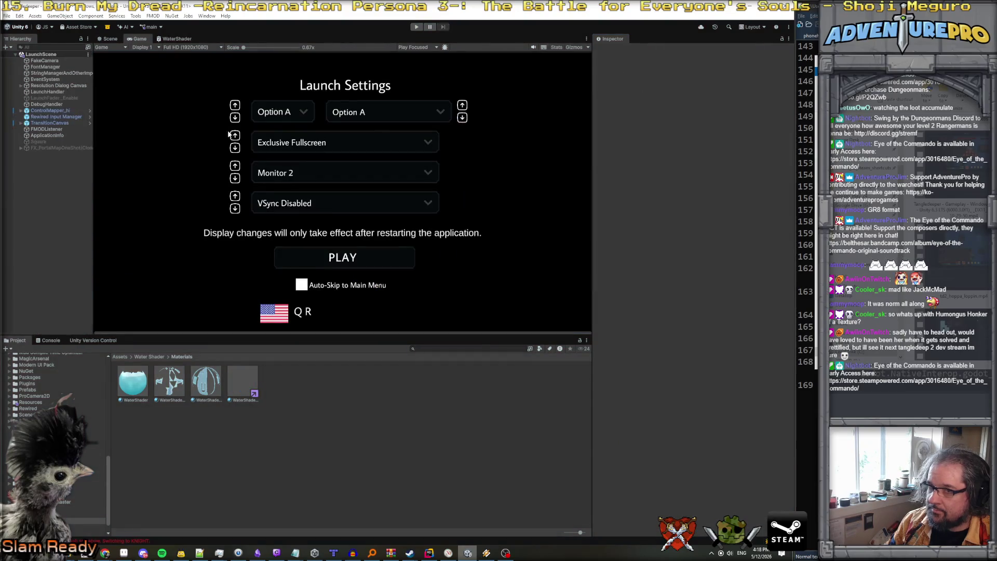
# Add 'mr.sharedMaterial.mainTexture = sourceTrash;' after the SetPass(0) call in TileMeshGenerator.cs.
pyautogui.click(429, 553)
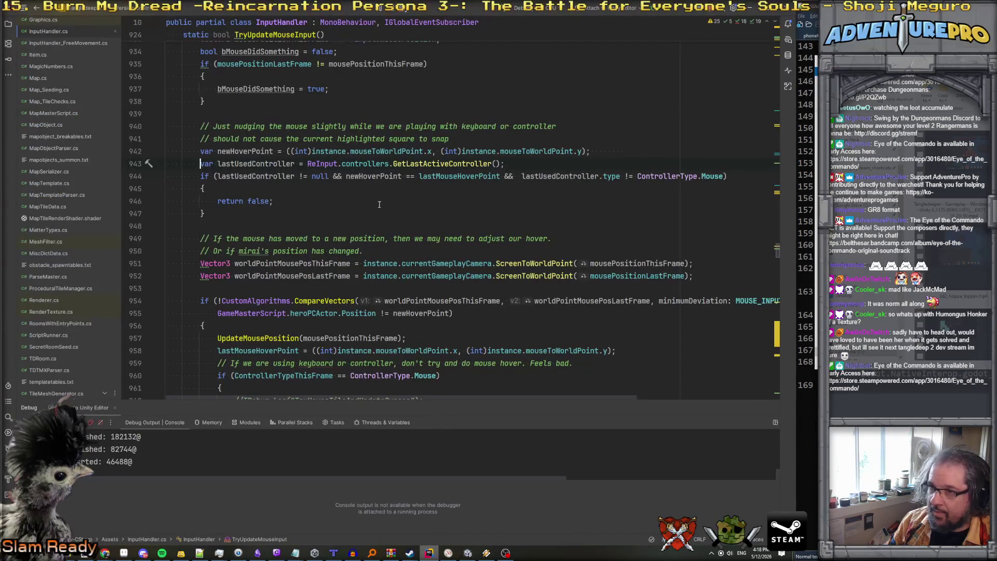
pyautogui.scroll(10, 379, 203)
pyautogui.scroll(-5, 373, 178)
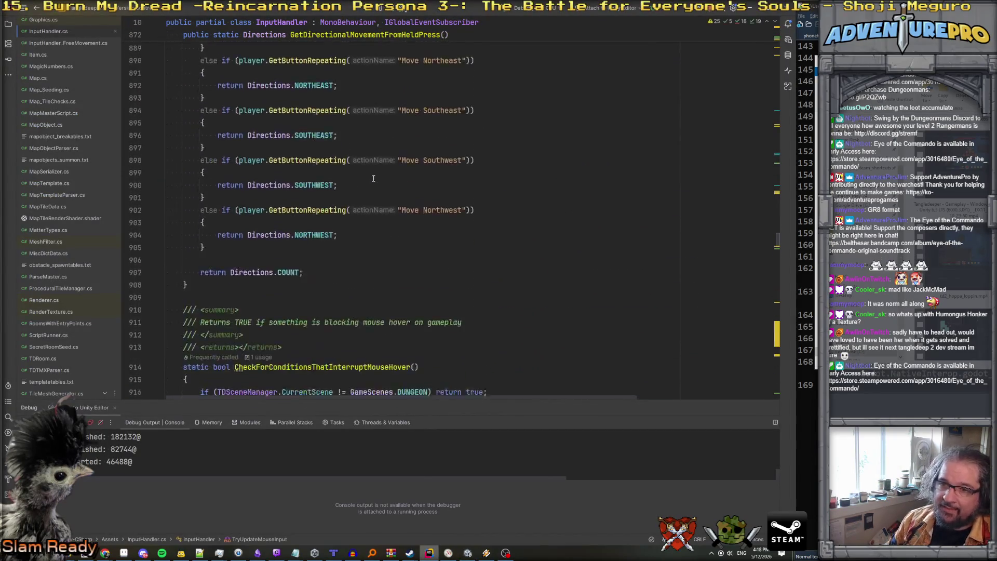
pyautogui.hotkey('ctrl', 'alt', 'Left')
pyautogui.hotkey('ctrl', 'alt', 'Left')
pyautogui.hotkey('ctrl', 'alt', 'Right')
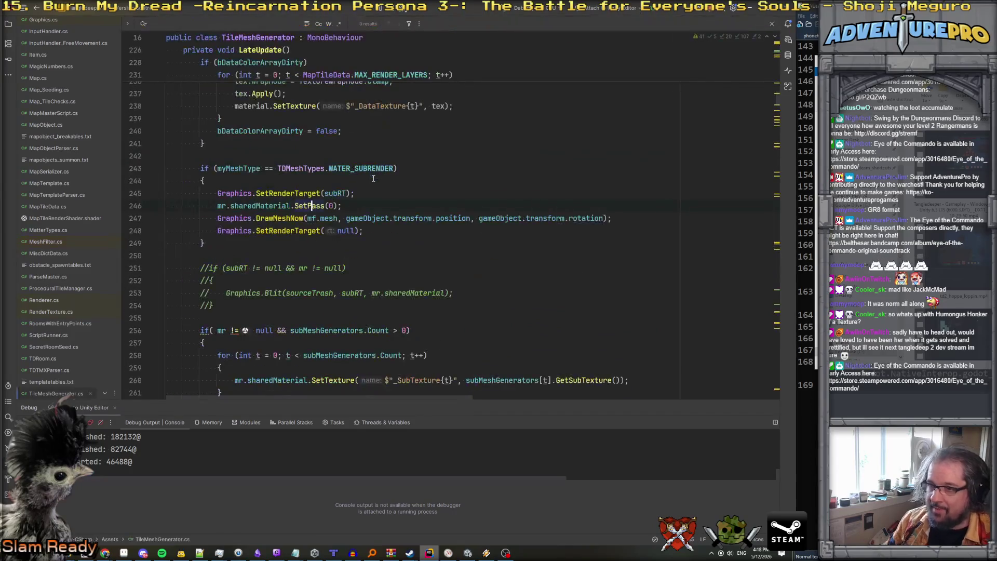
pyautogui.press('Return')
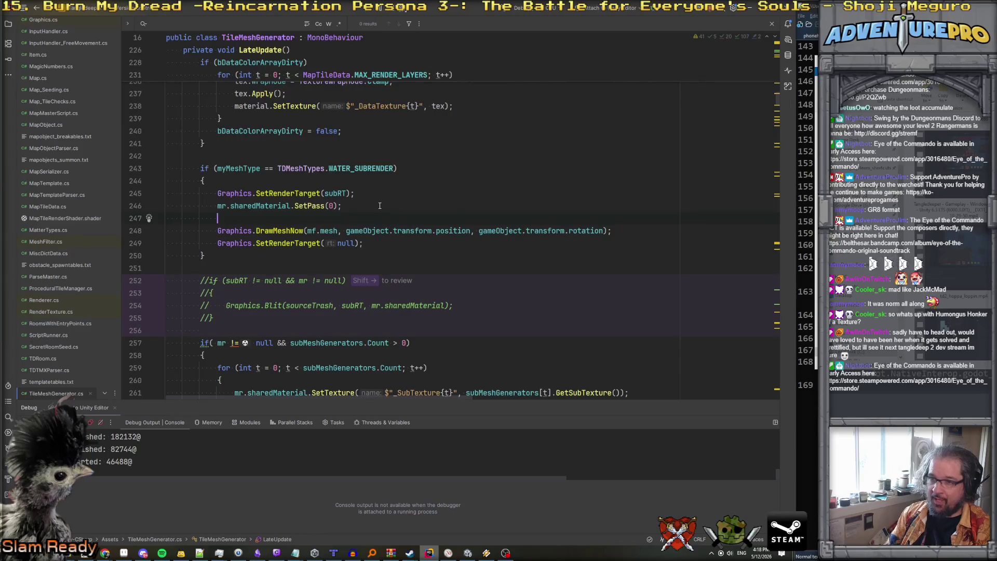
pyautogui.write('mr.sharedMaterial.ma')
pyautogui.press('Return')
pyautogui.write('= sourceTrash;')
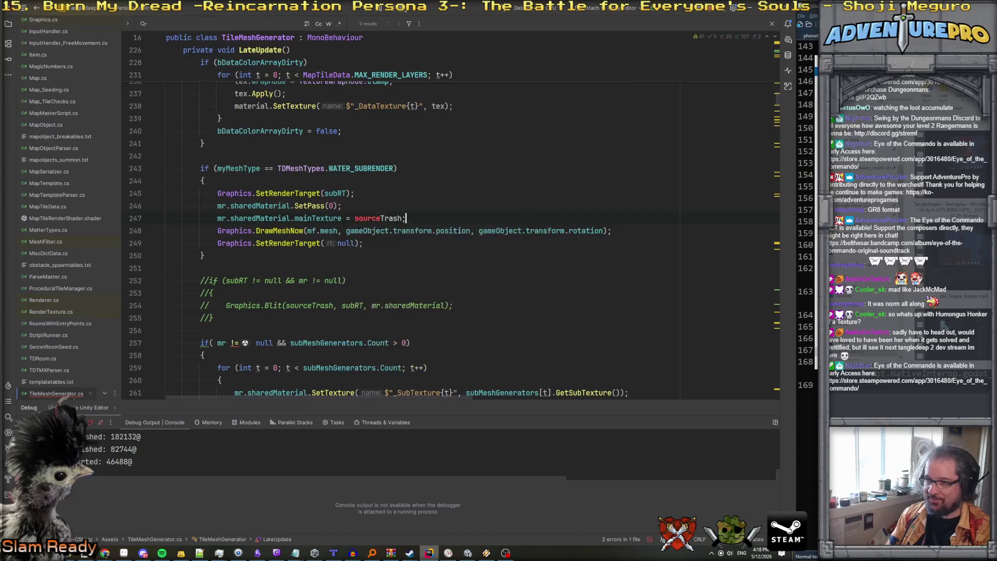
pyautogui.press('Up')
# Switch between the Unity editor and Rider, then bring up Unity Hub from the taskbar.
pyautogui.scroll(3, 416, 202)
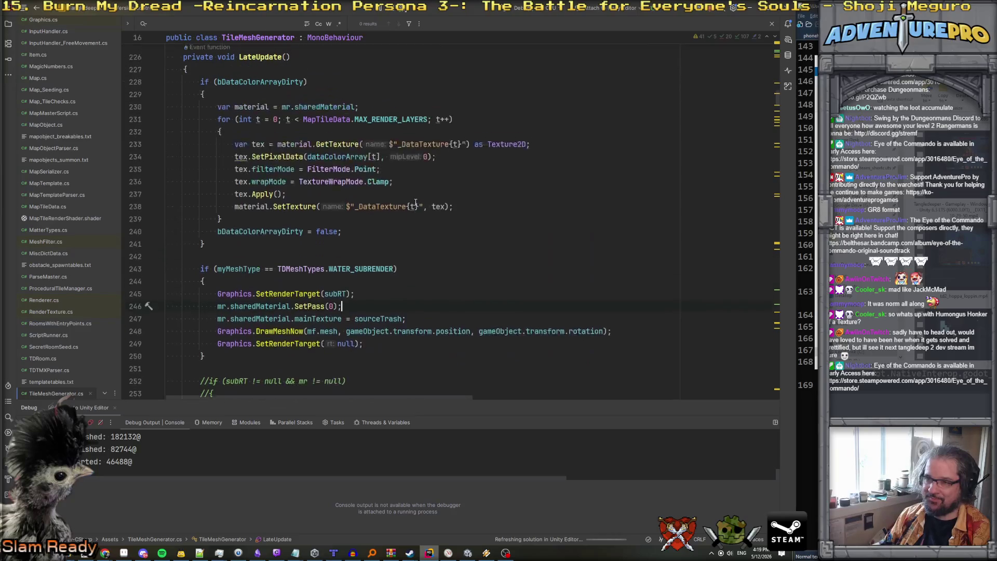
pyautogui.scroll(-2, 415, 202)
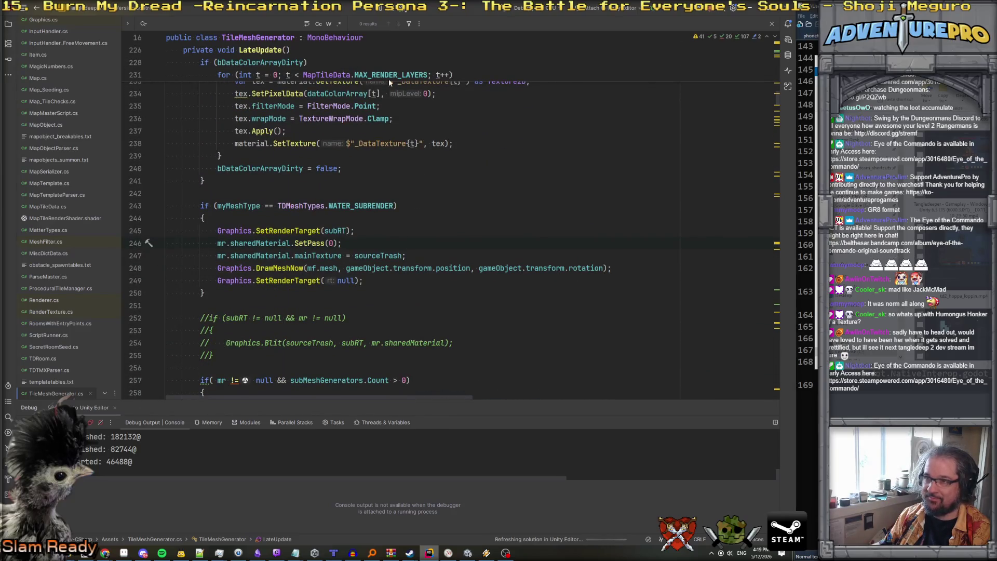
pyautogui.moveTo(468, 552)
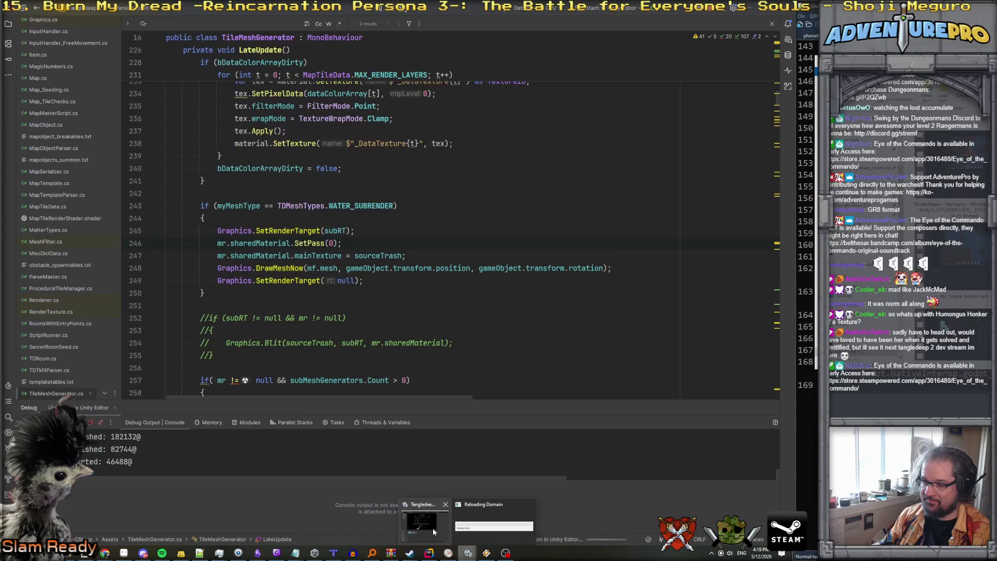
pyautogui.click(432, 530)
pyautogui.hotkey('alt', 'Tab')
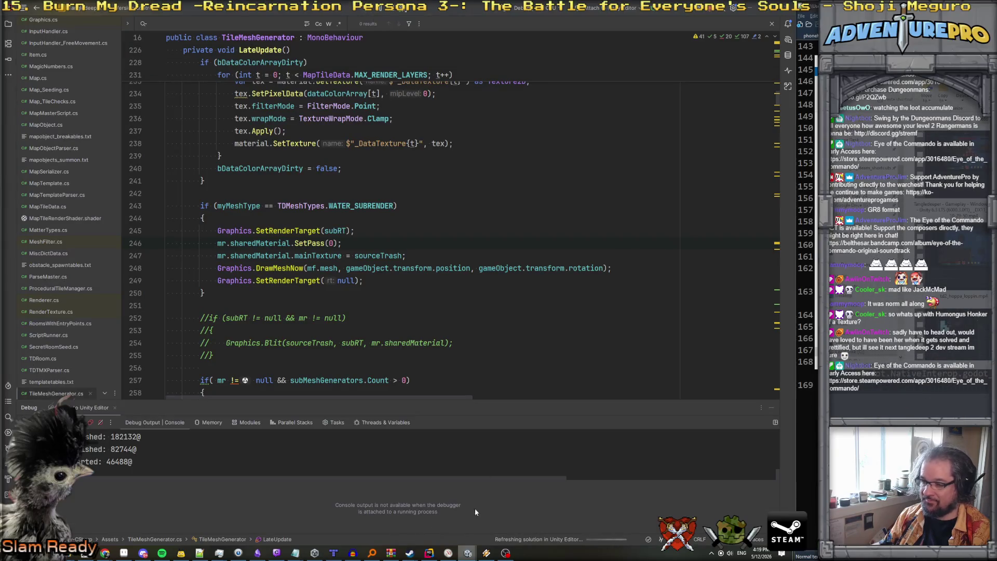
pyautogui.moveTo(435, 548)
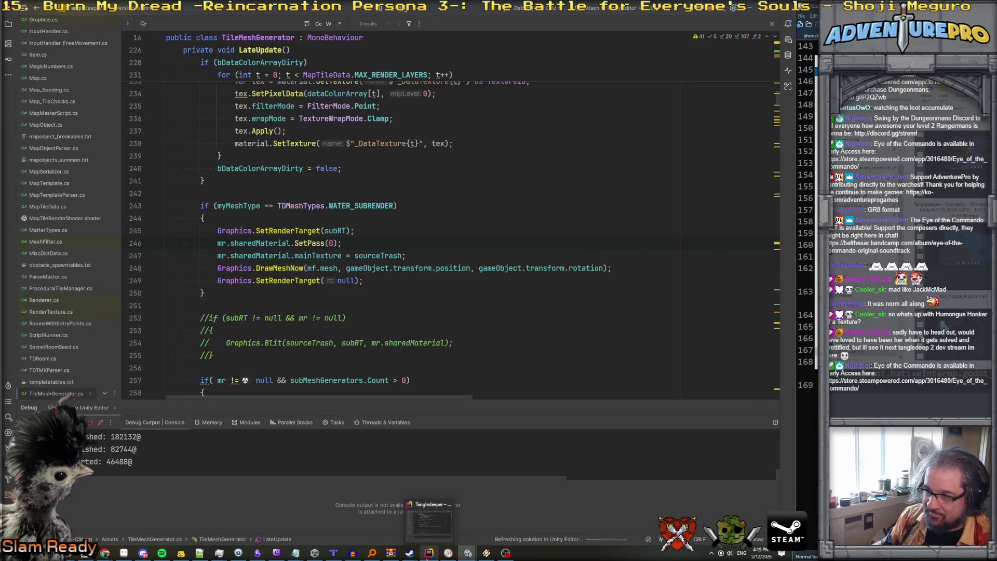
pyautogui.click(438, 527)
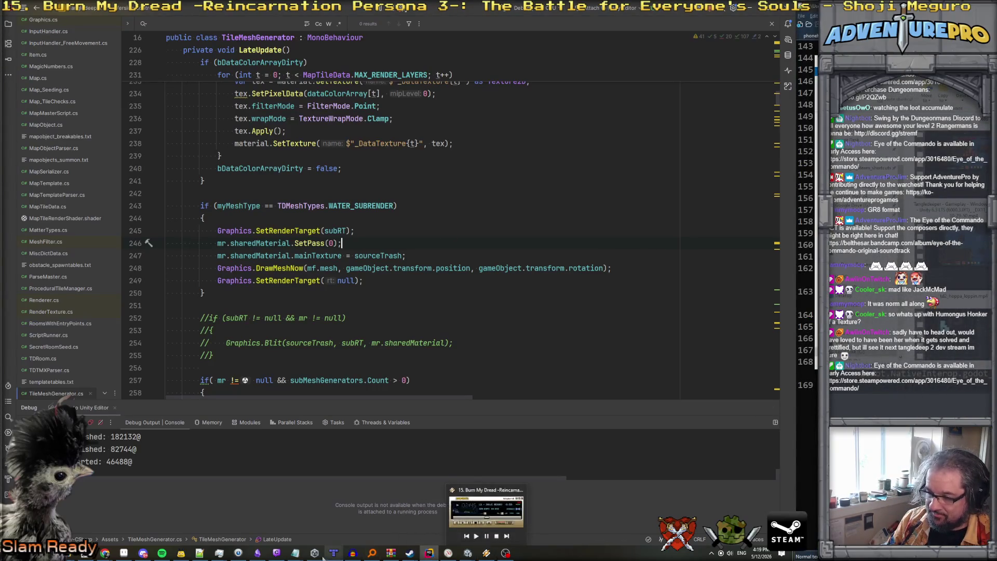
pyautogui.click(315, 553)
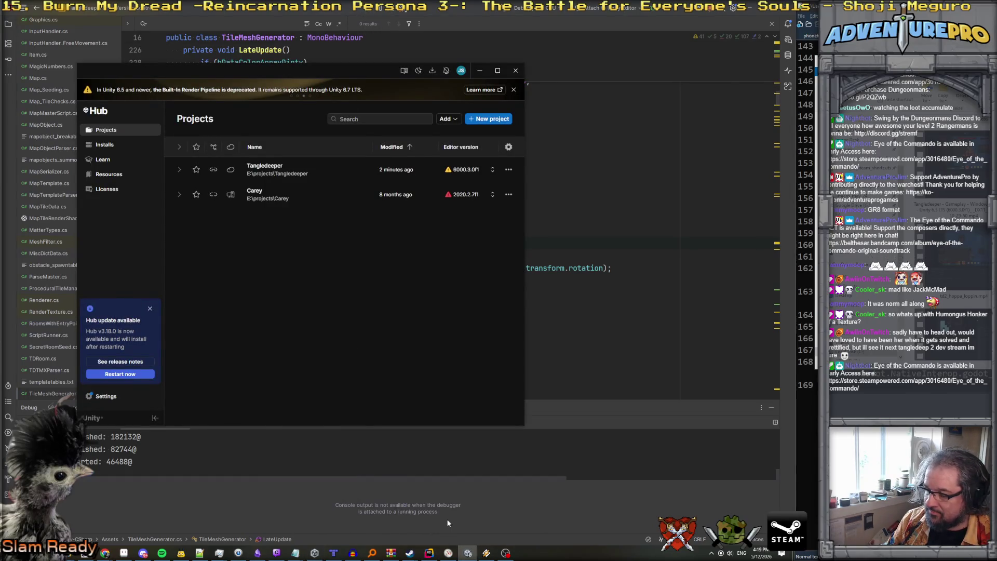
# Return to the Unity editor and expand the Gameplay scene objects on the replayed river floor.
pyautogui.hotkey('alt', 'Tab')
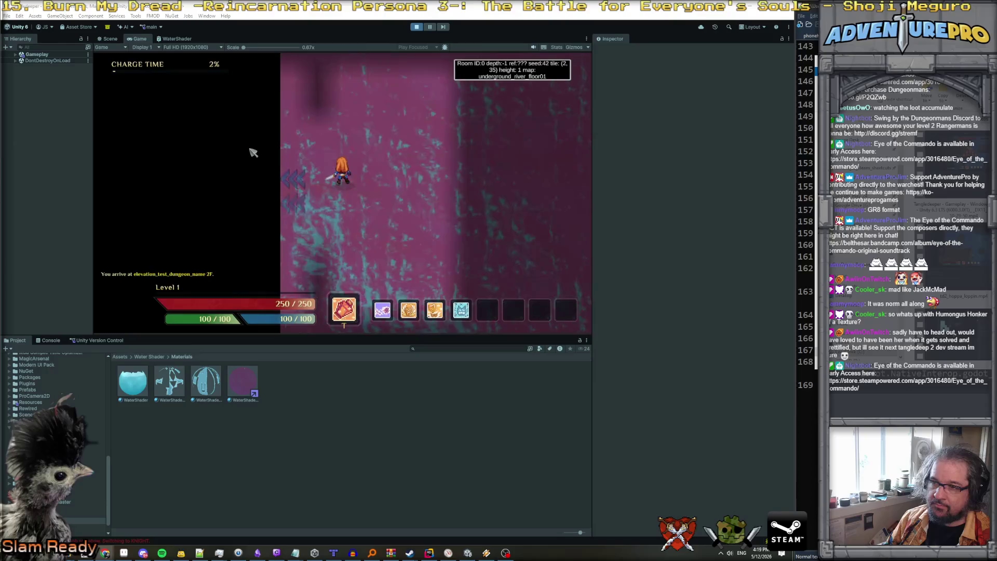
pyautogui.click(15, 54)
# Select MapTileGrid and open the render texture assigned to its material.
pyautogui.click(42, 68)
pyautogui.scroll(-10, 716, 257)
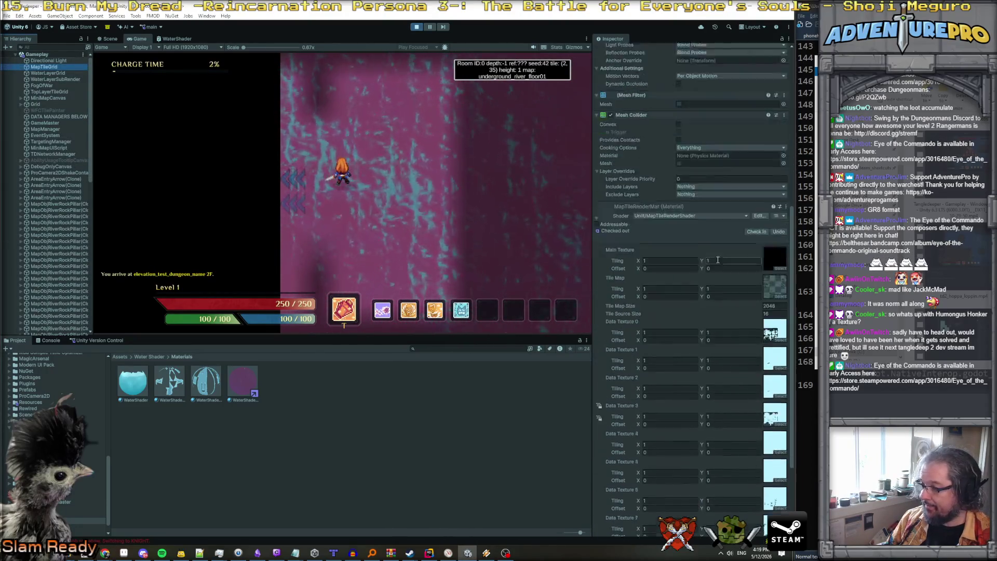
pyautogui.doubleClick(774, 457)
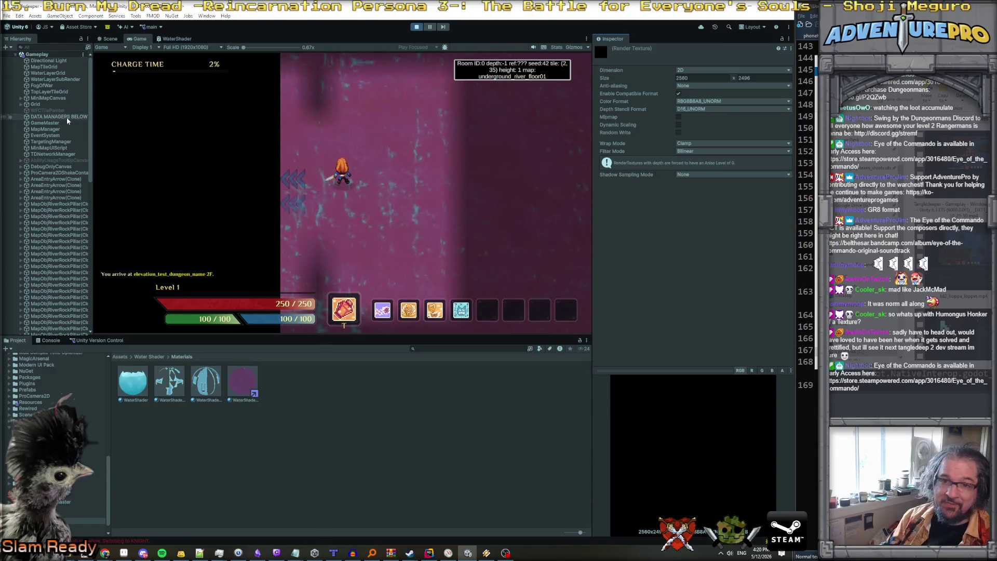
# Check the grid objects and deactivate WaterLayerGrid so the pink water disappears.
pyautogui.click(50, 67)
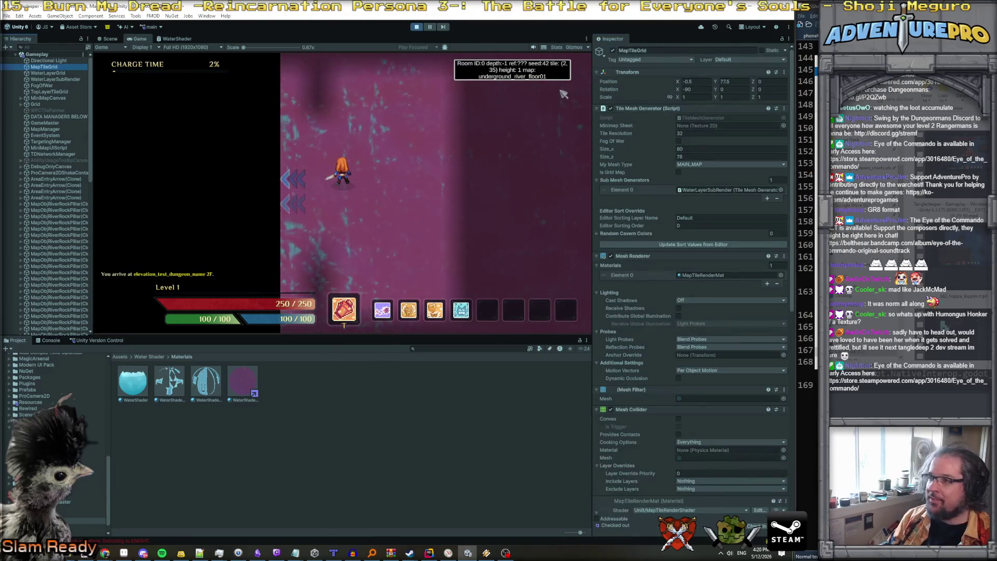
pyautogui.click(66, 73)
pyautogui.click(67, 80)
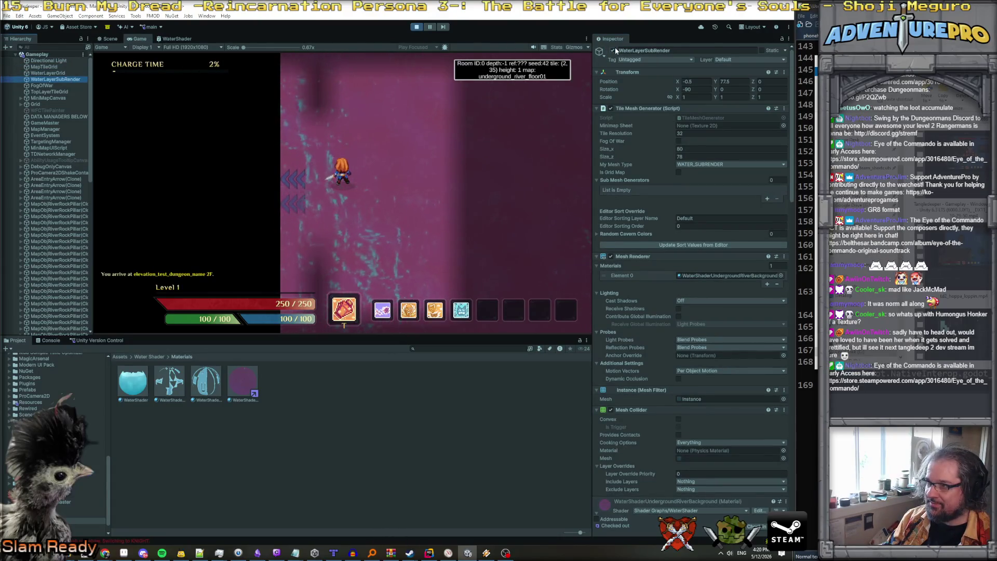
pyautogui.click(64, 72)
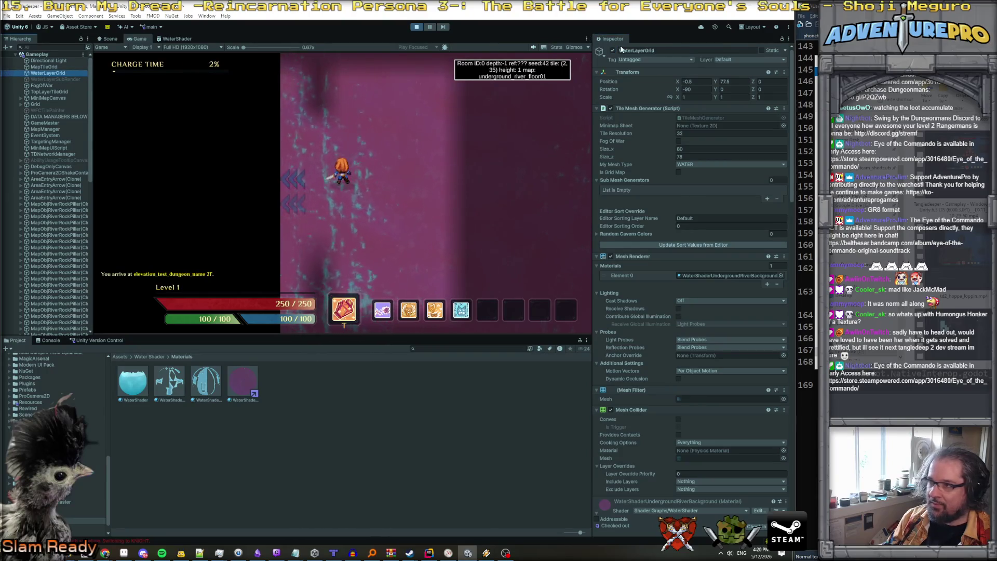
pyautogui.click(613, 50)
# Open the render texture plugged into MapTileGrid's Sub Texture 0 slot.
pyautogui.click(44, 66)
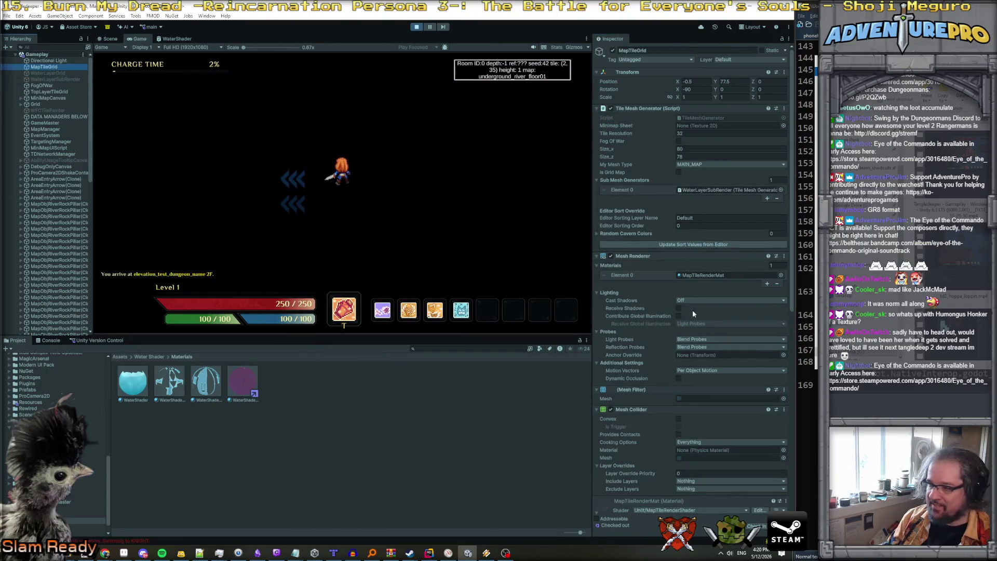
pyautogui.scroll(-5, 704, 347)
pyautogui.scroll(-5, 705, 347)
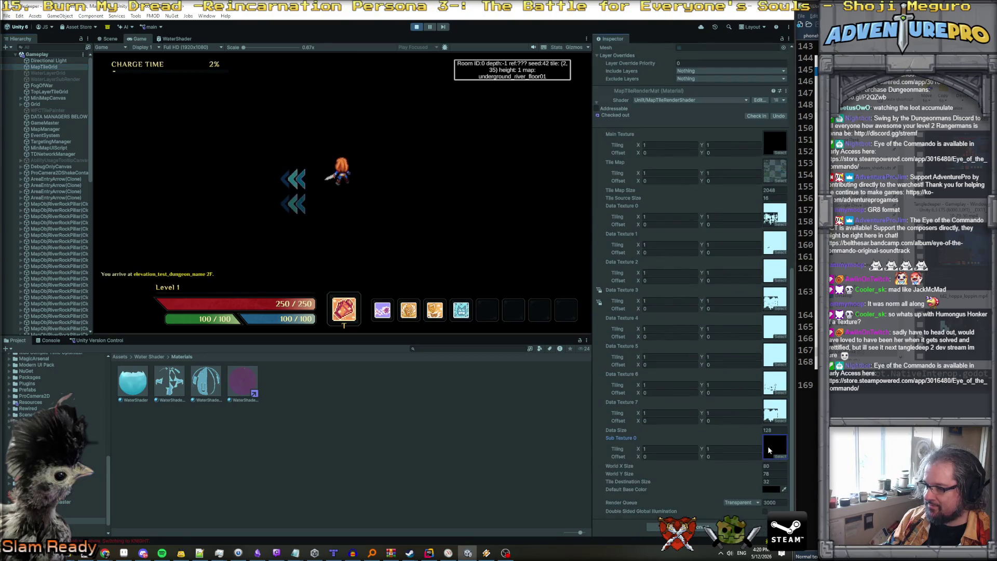
pyautogui.doubleClick(774, 446)
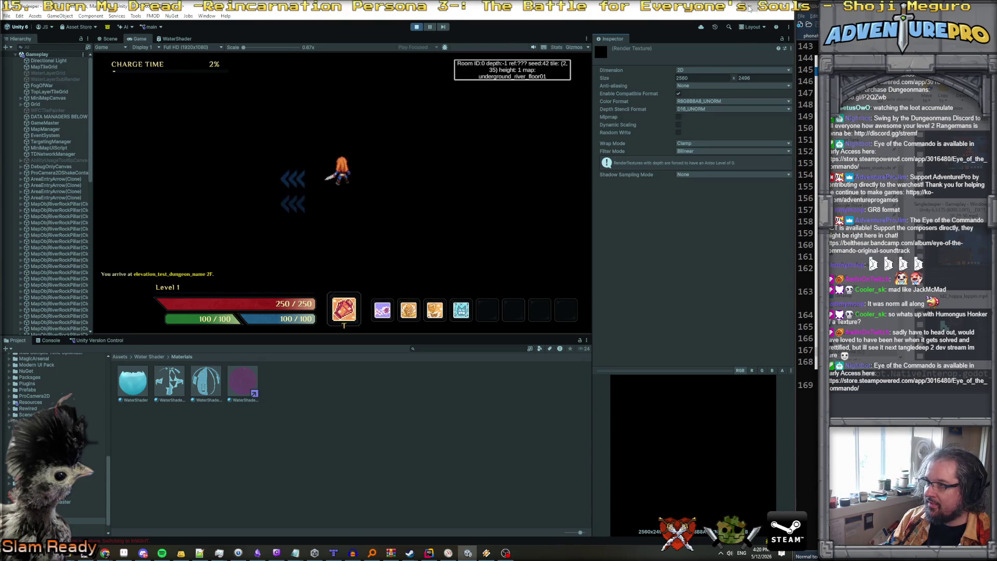
pyautogui.hotkey('alt', 'Tab')
# Review the subRT target, the sourceTrash mainTexture assignment and DrawMeshNow lines in WATER_SUBRENDER.
pyautogui.click(634, 165)
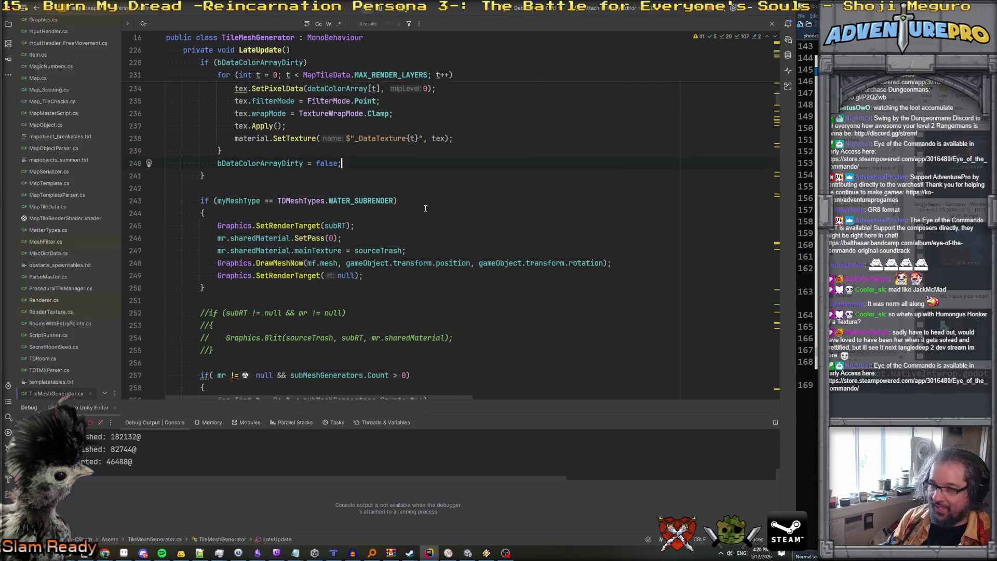
pyautogui.scroll(2, 385, 215)
pyautogui.scroll(-2, 353, 221)
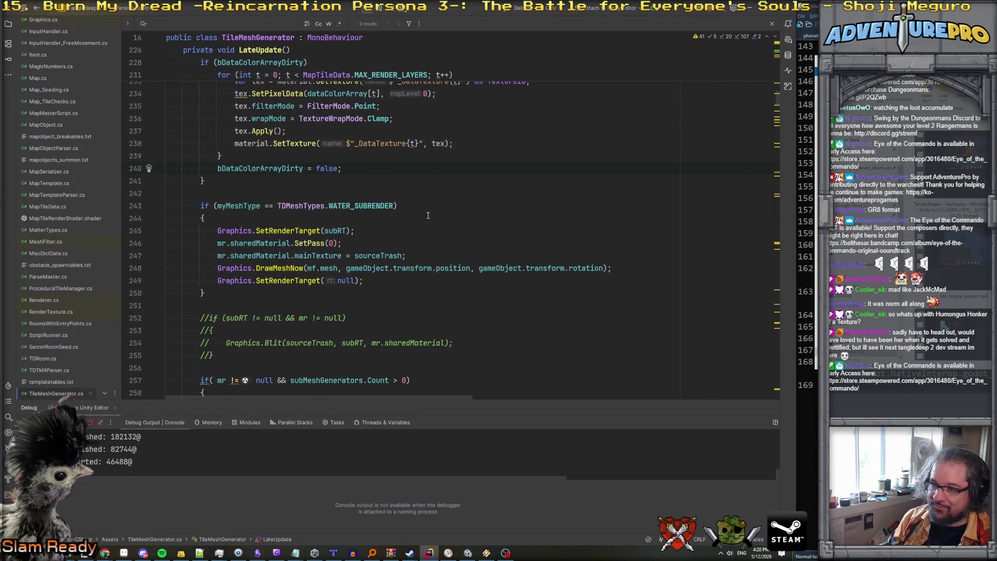
pyautogui.click(333, 231)
pyautogui.click(394, 256)
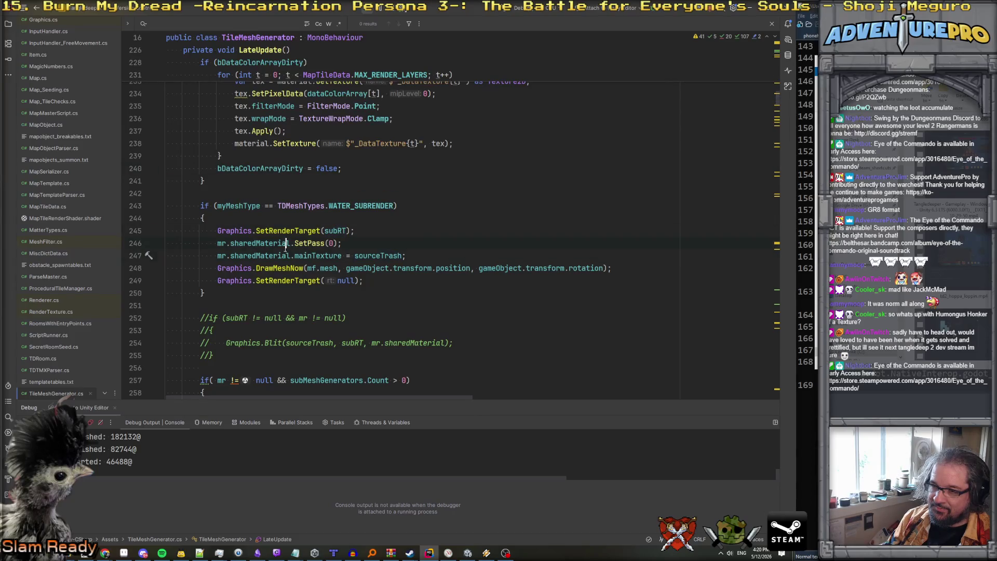
pyautogui.click(320, 256)
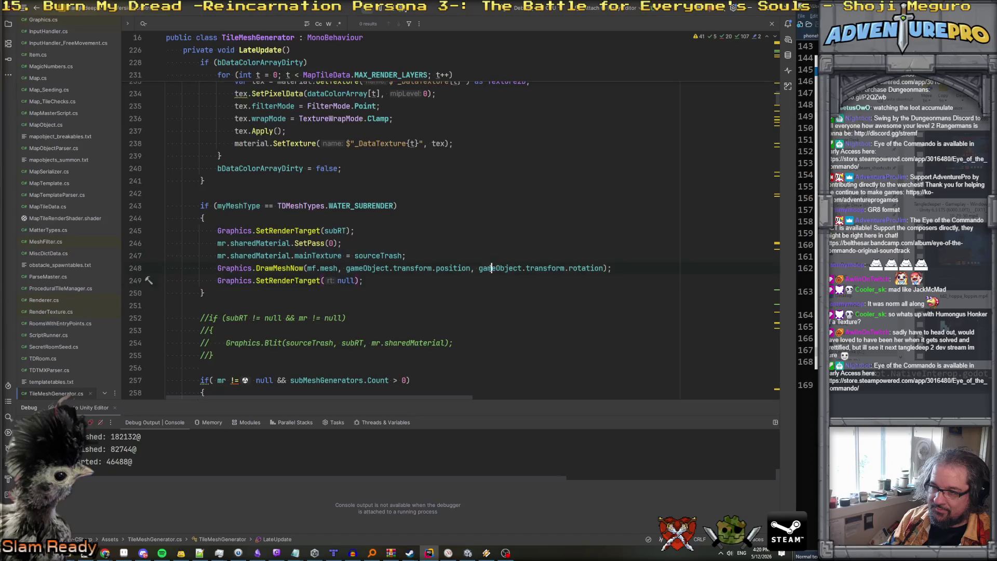
pyautogui.click(166, 218)
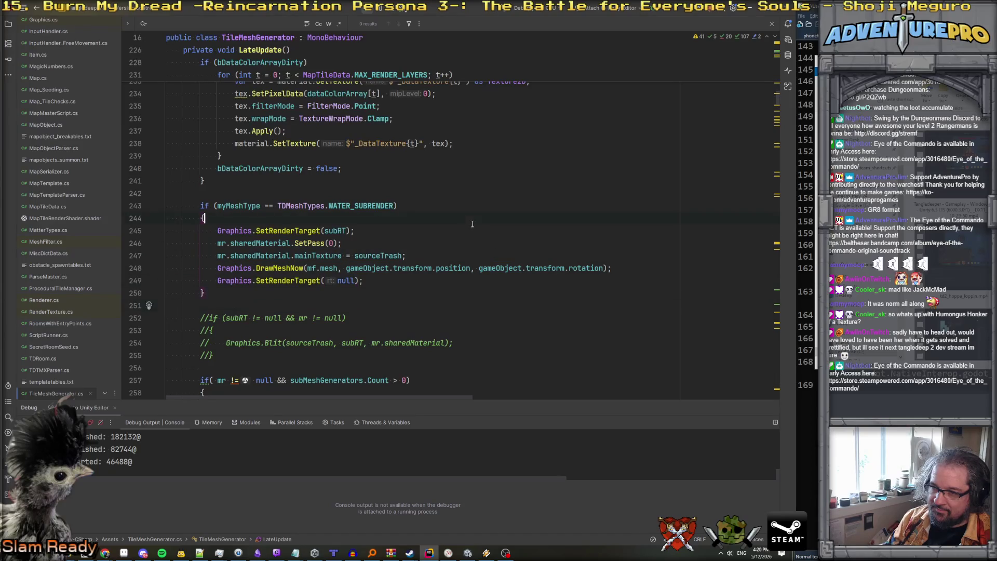
pyautogui.click(442, 268)
# Scroll through the surrounding LateUpdate code, then return to the Unity editor.
pyautogui.scroll(-8, 451, 220)
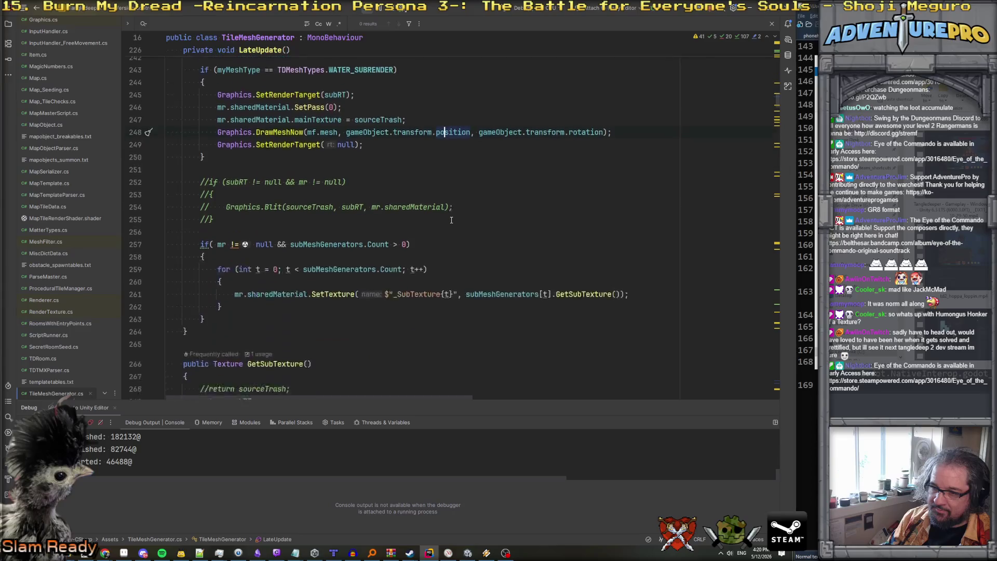
pyautogui.scroll(4, 451, 220)
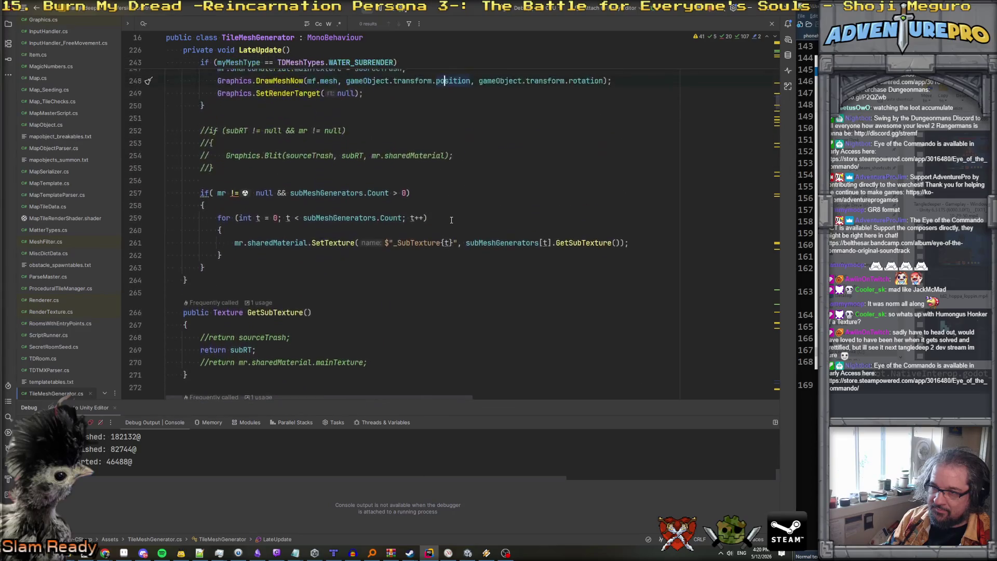
pyautogui.scroll(3, 452, 221)
pyautogui.scroll(-1, 452, 220)
pyautogui.scroll(-2, 451, 220)
pyautogui.scroll(3, 452, 220)
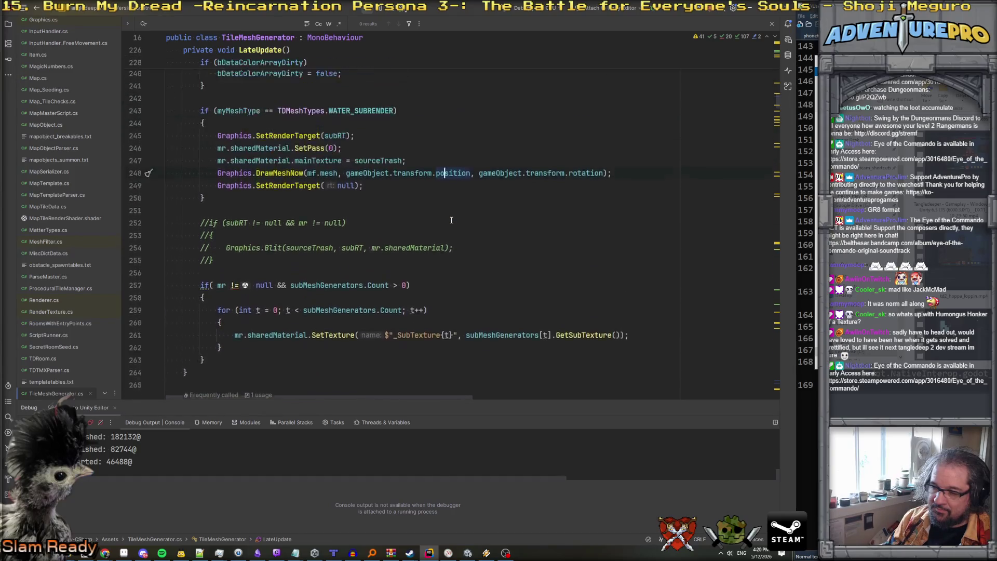
pyautogui.click(466, 553)
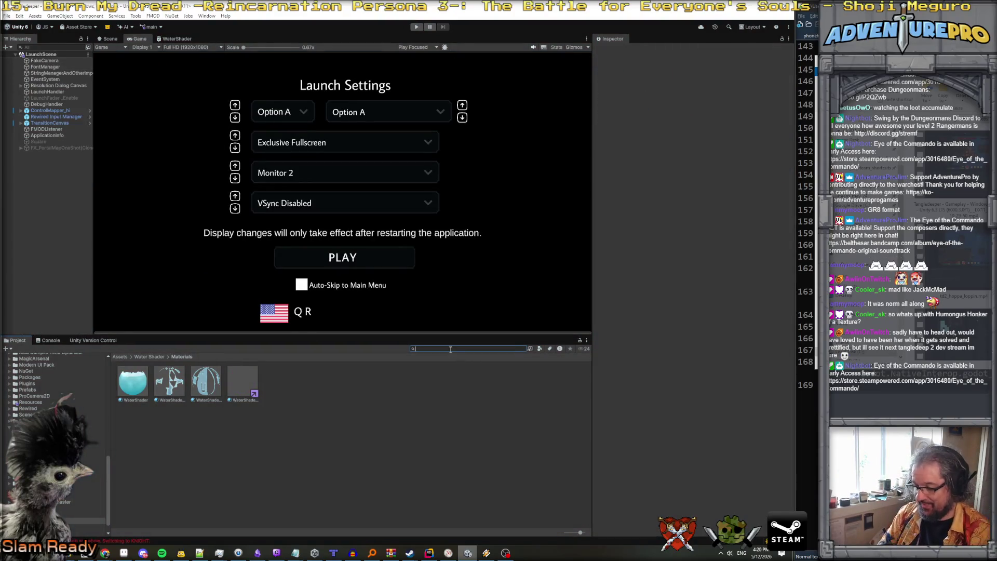
# Search the Project panel for 'gameplay' and open the Gameplay scene.
pyautogui.write('gameplay')
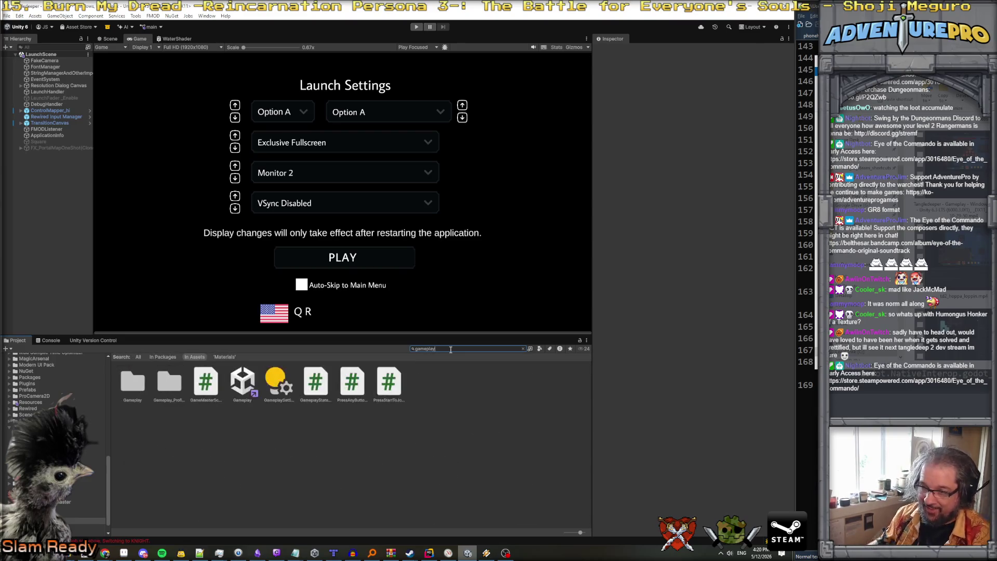
pyautogui.click(247, 387)
pyautogui.doubleClick(247, 387)
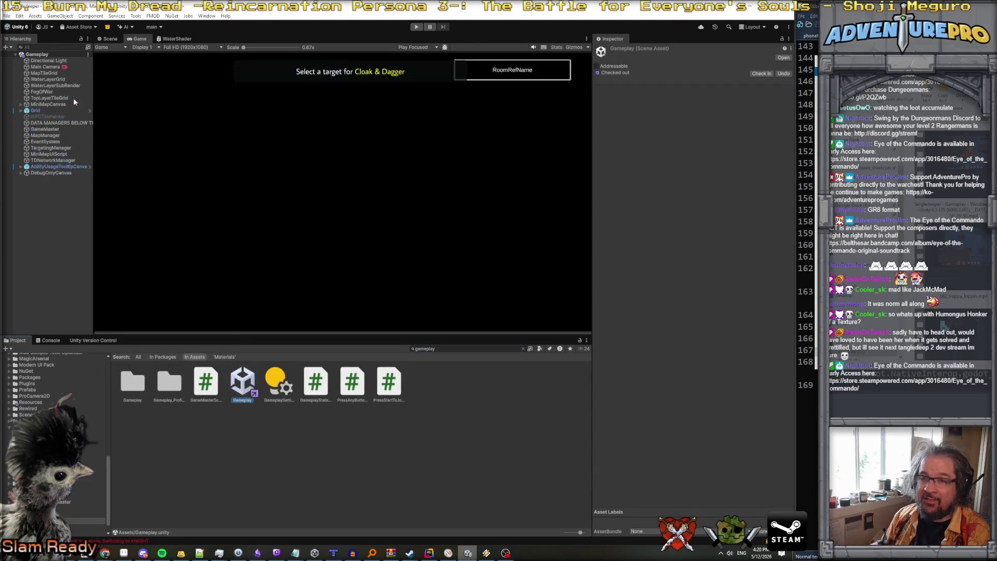
# Open MapTileGrid's WaterLayerSubRender sub-mesh generator and scroll through its water shader properties.
pyautogui.click(44, 73)
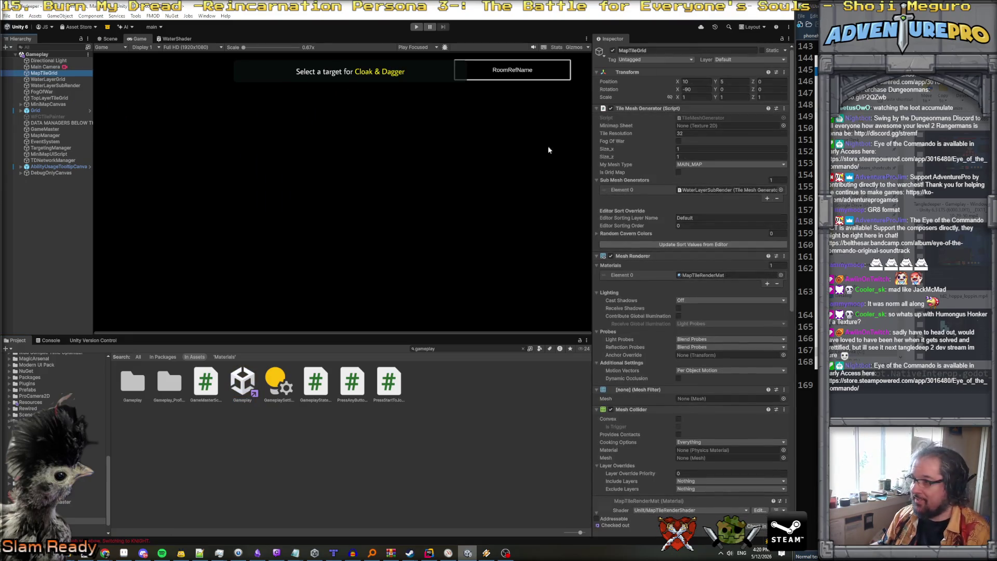
pyautogui.click(712, 190)
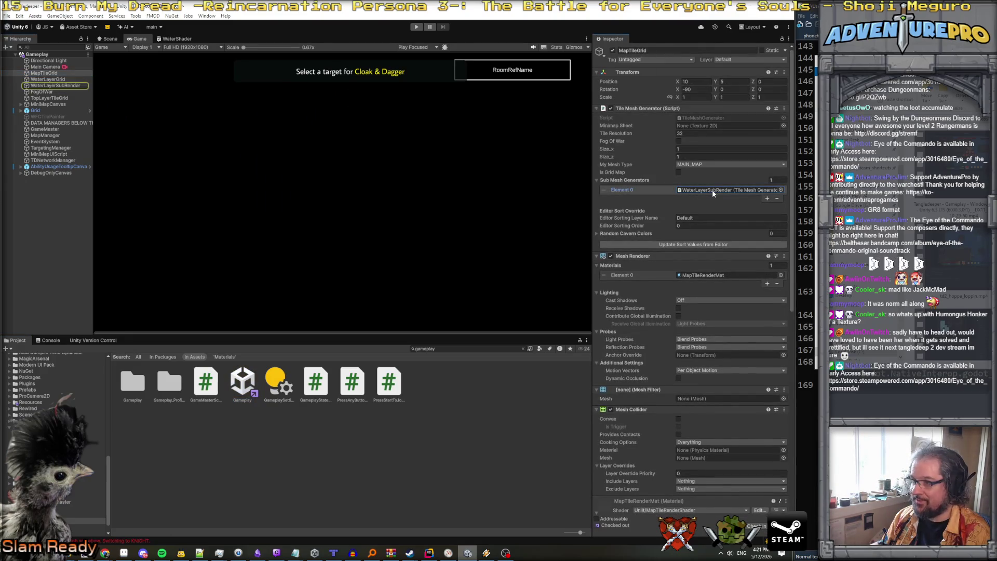
pyautogui.doubleClick(712, 189)
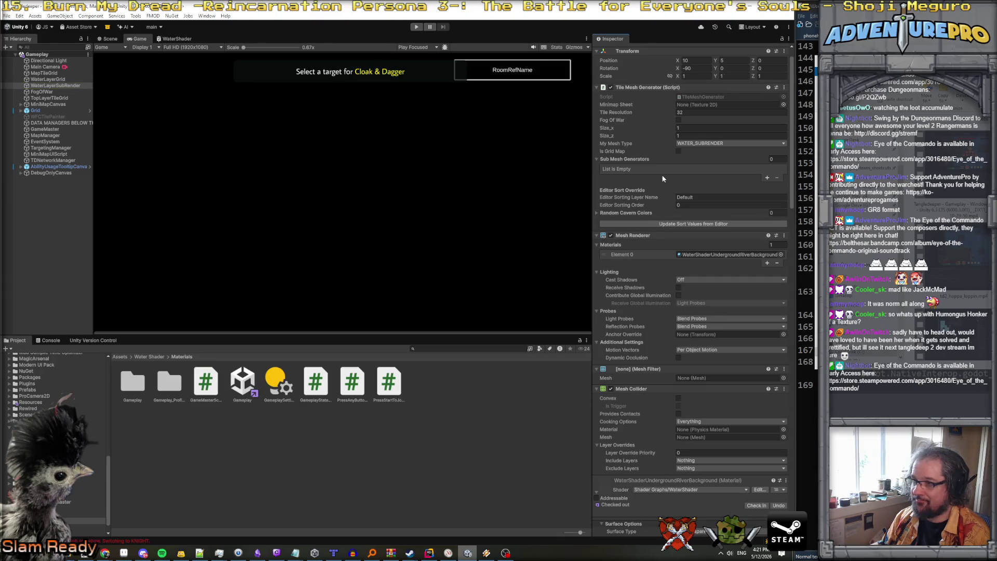
pyautogui.scroll(-10, 675, 179)
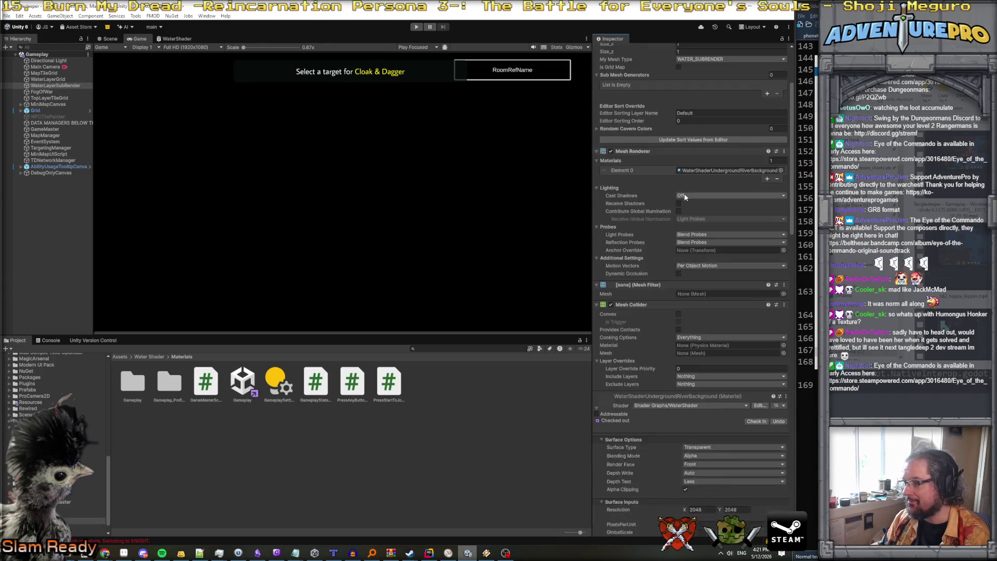
pyautogui.scroll(-20, 684, 196)
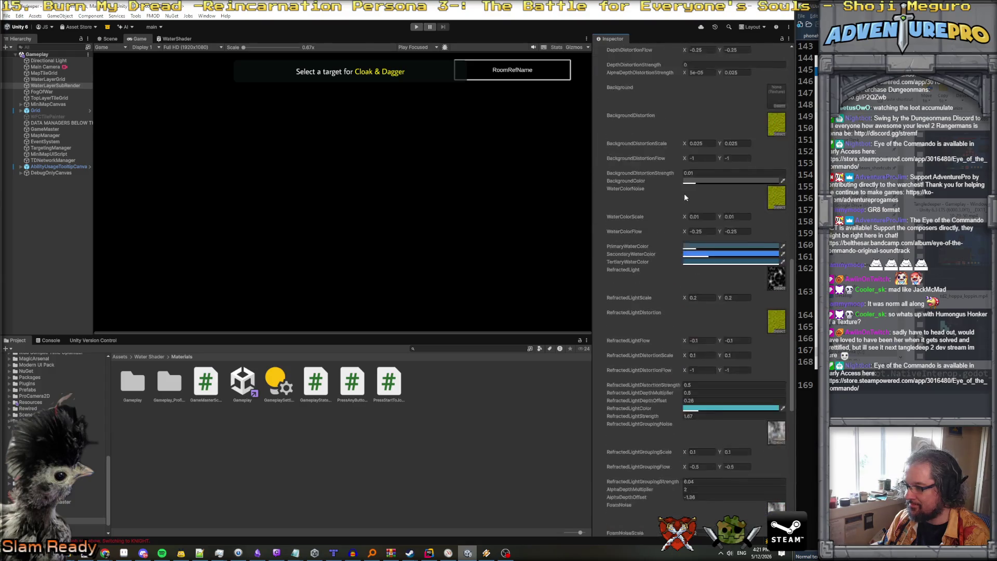
pyautogui.scroll(-4, 684, 198)
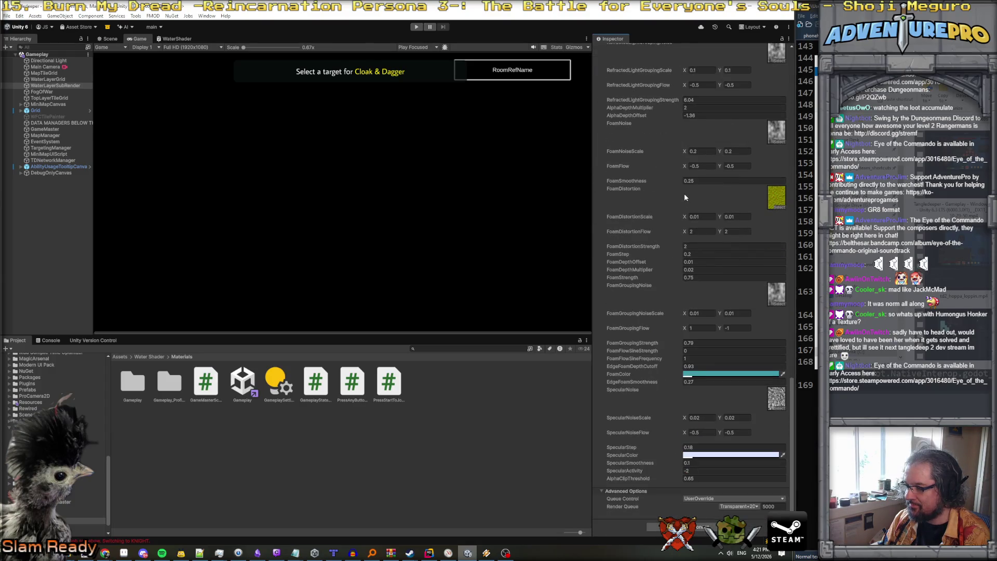
pyautogui.scroll(20, 684, 195)
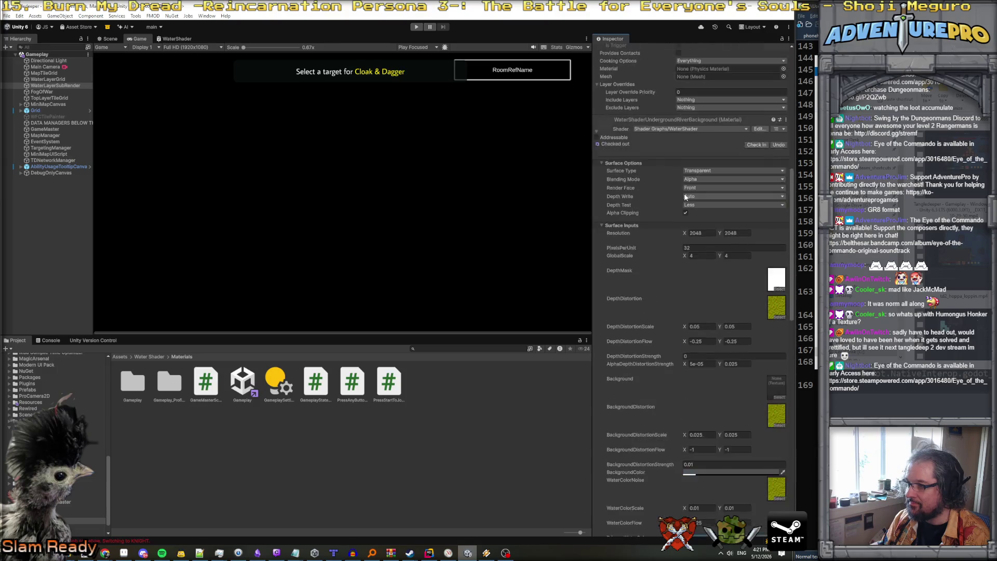
pyautogui.scroll(8, 684, 196)
pyautogui.scroll(-20, 685, 196)
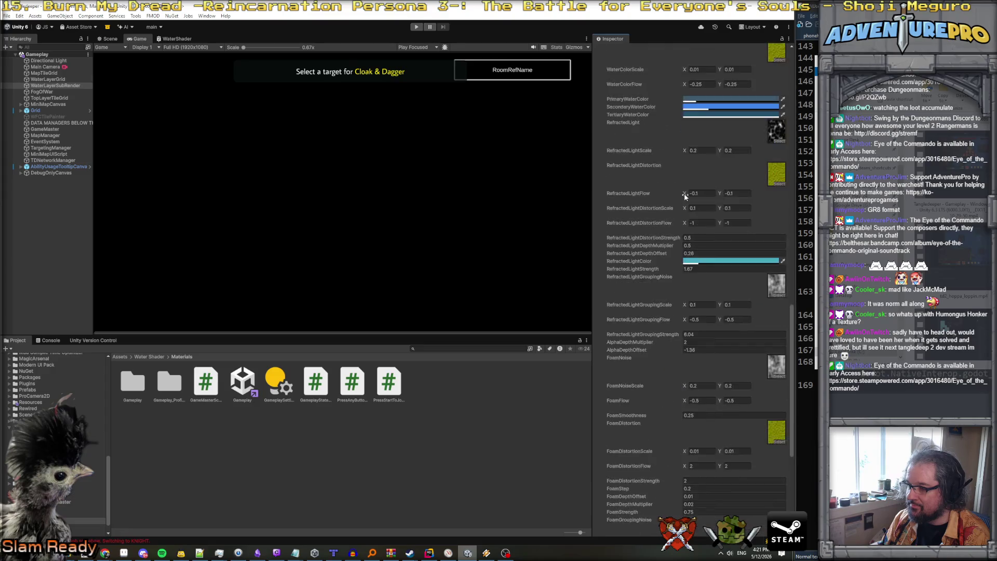
pyautogui.scroll(-8, 685, 195)
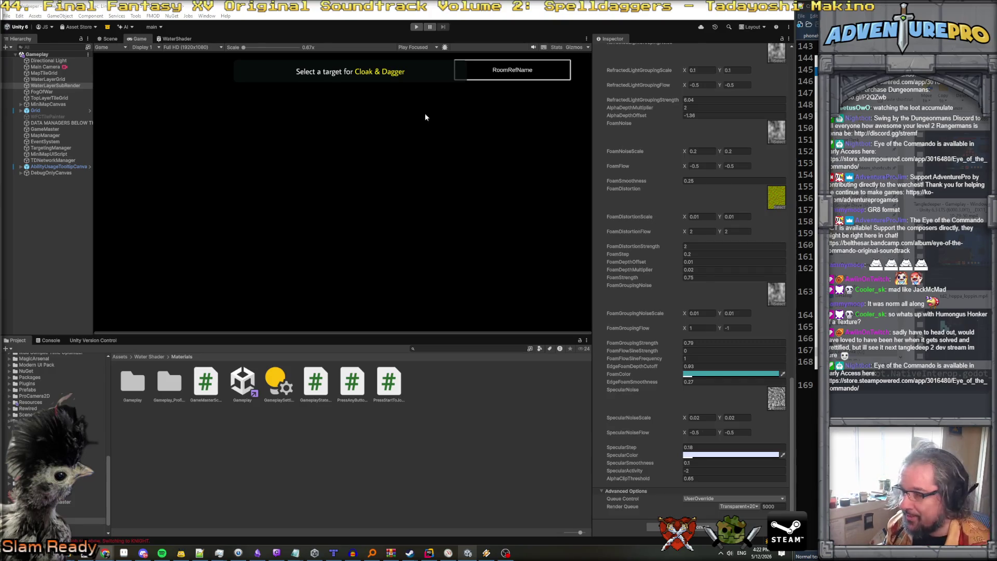
# Compare the grid objects and show WaterLayerGrid's WATER mesh type and WaterShaderUndergroundRiverBackground material.
pyautogui.click(64, 79)
pyautogui.click(59, 72)
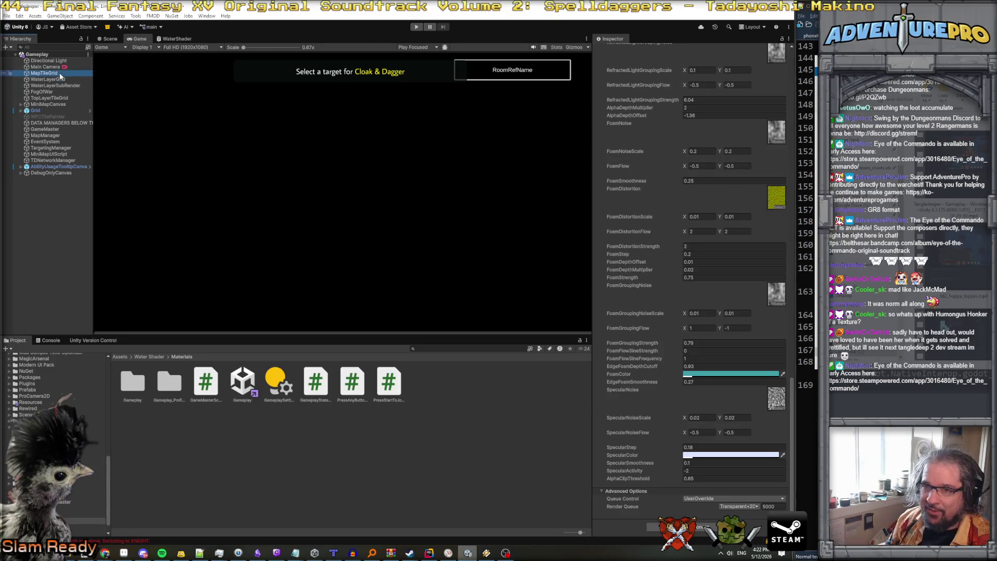
pyautogui.click(64, 79)
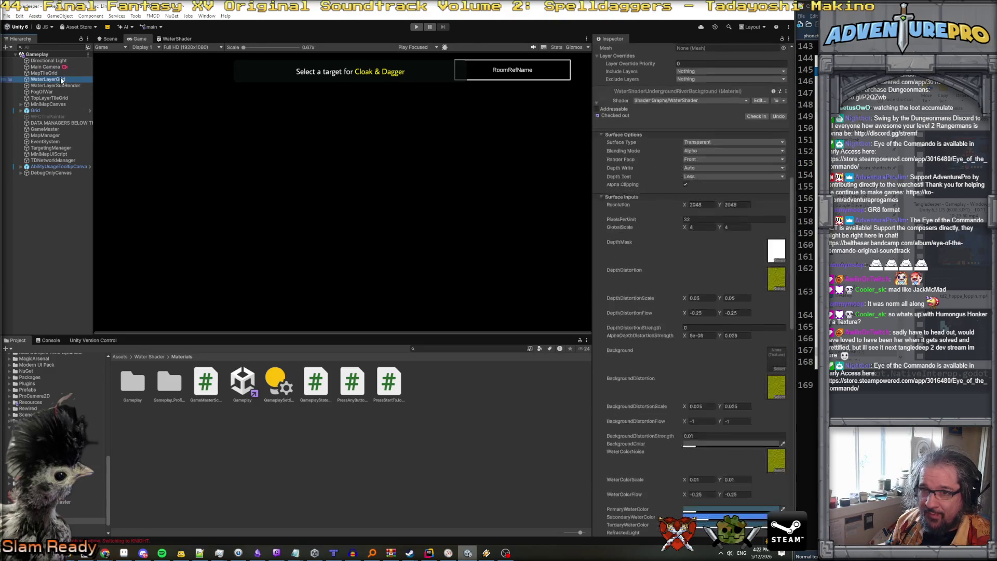
pyautogui.click(64, 86)
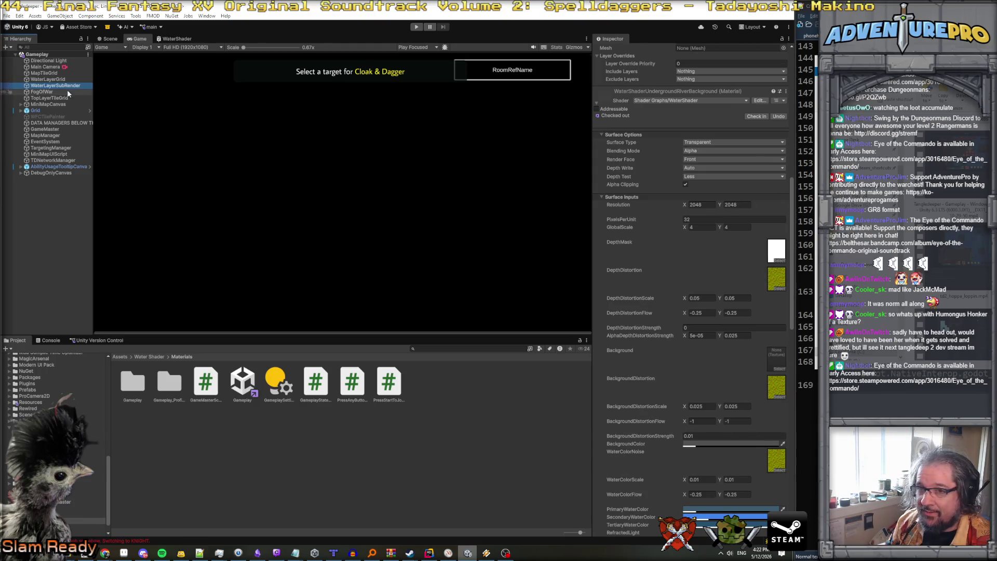
pyautogui.scroll(10, 742, 284)
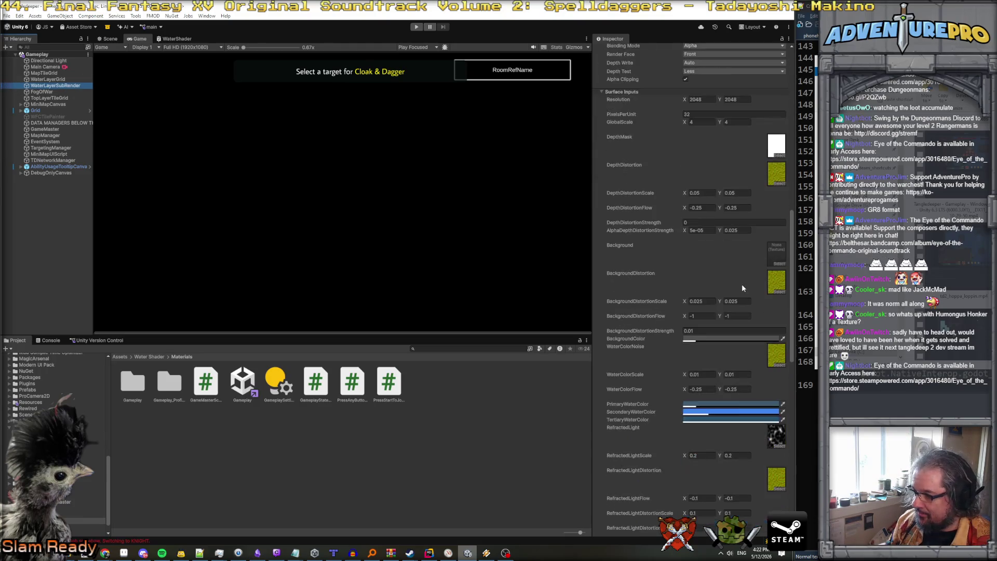
pyautogui.scroll(2, 731, 261)
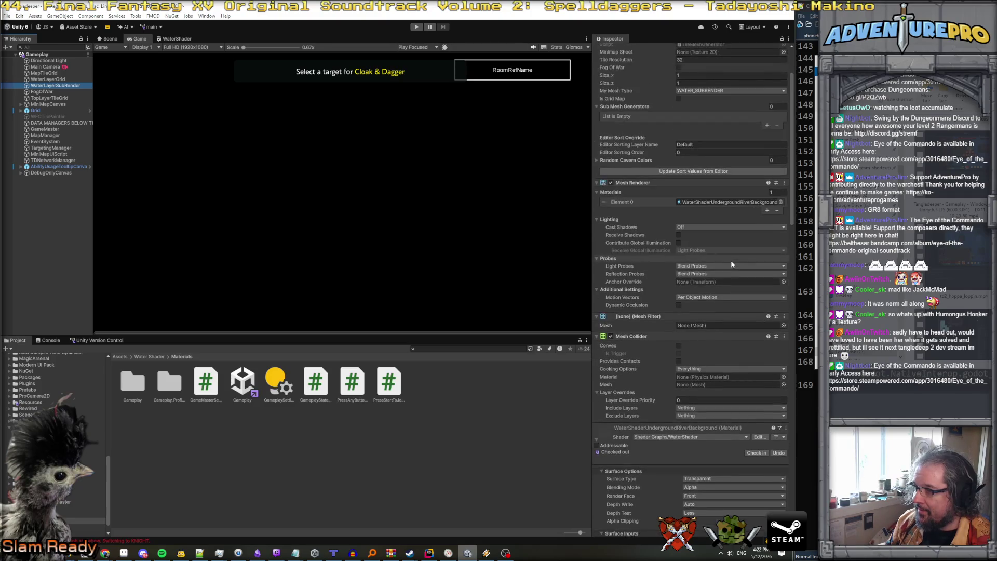
pyautogui.click(67, 79)
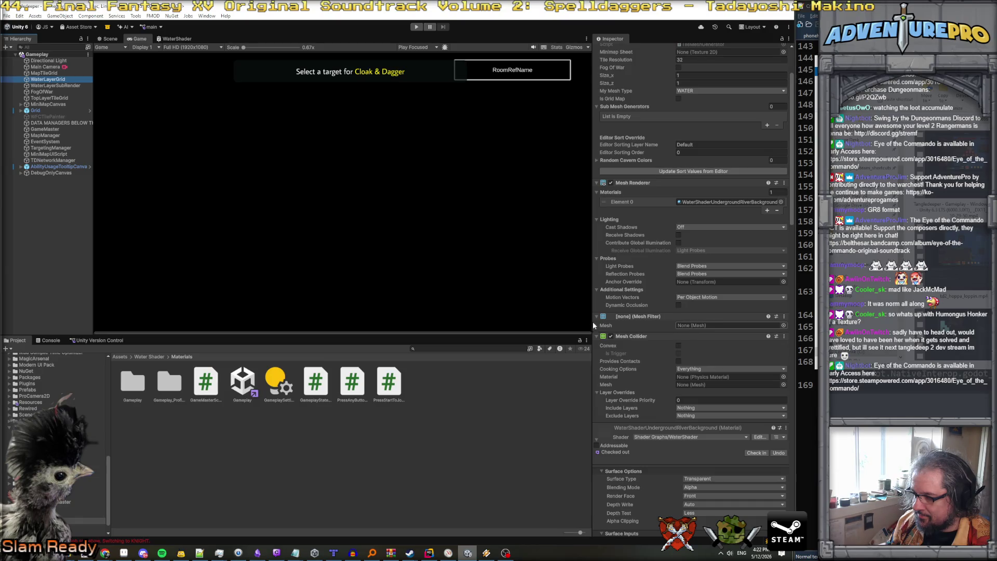
# Search the project for 'mf =' and preview the TileMeshGenerator.cs line 1504 match.
pyautogui.click(429, 552)
pyautogui.scroll(4, 451, 268)
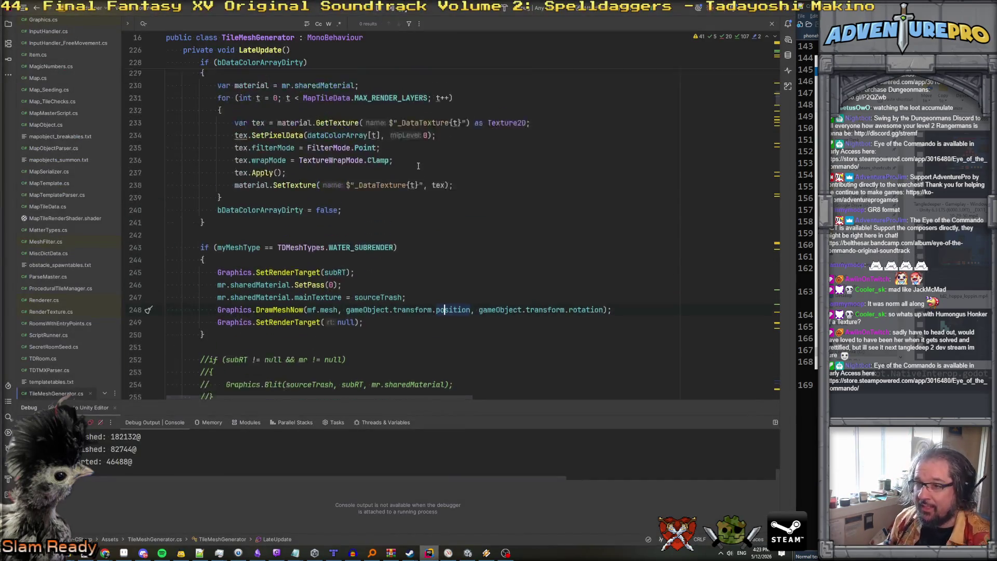
pyautogui.write('mf =')
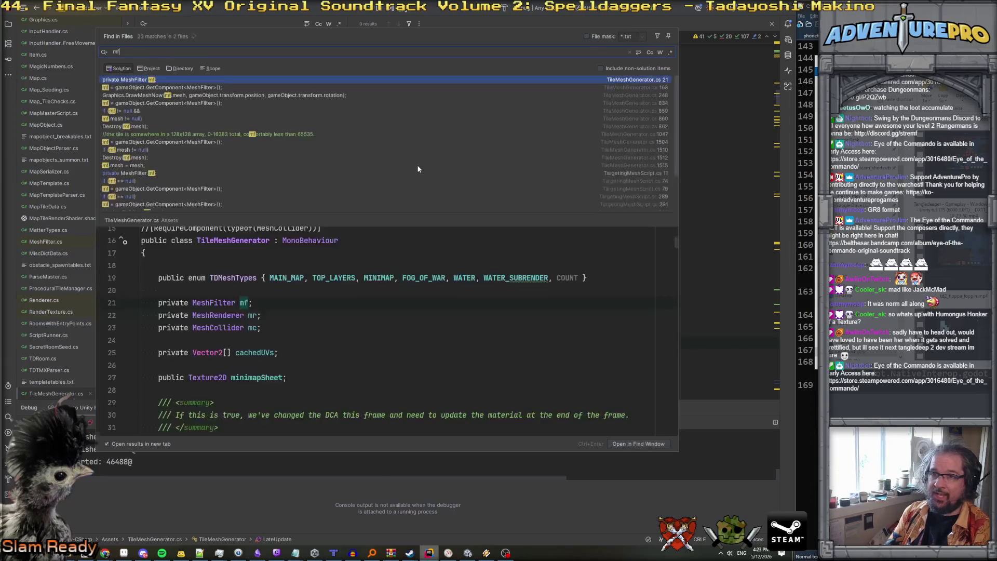
pyautogui.press('Down')
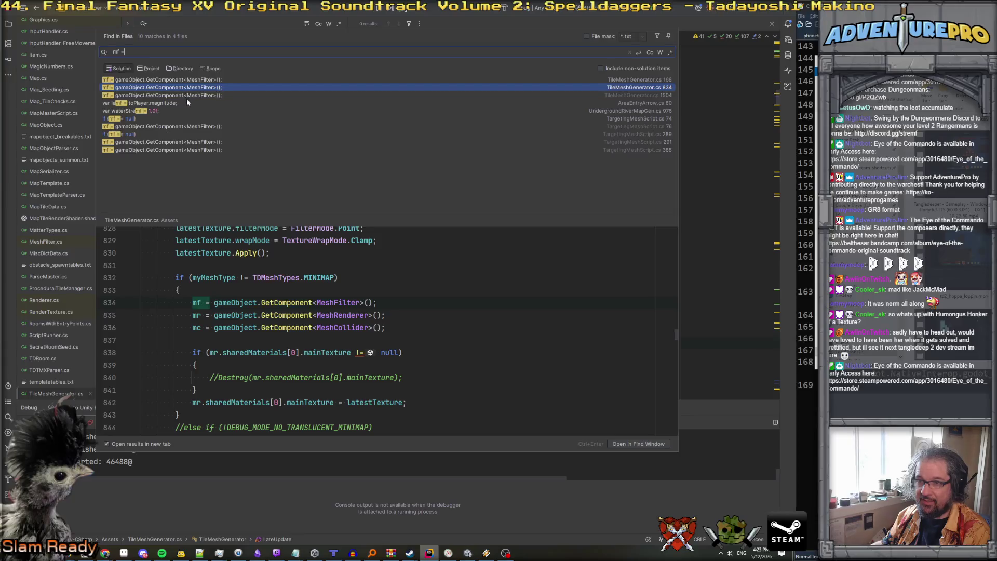
pyautogui.click(185, 95)
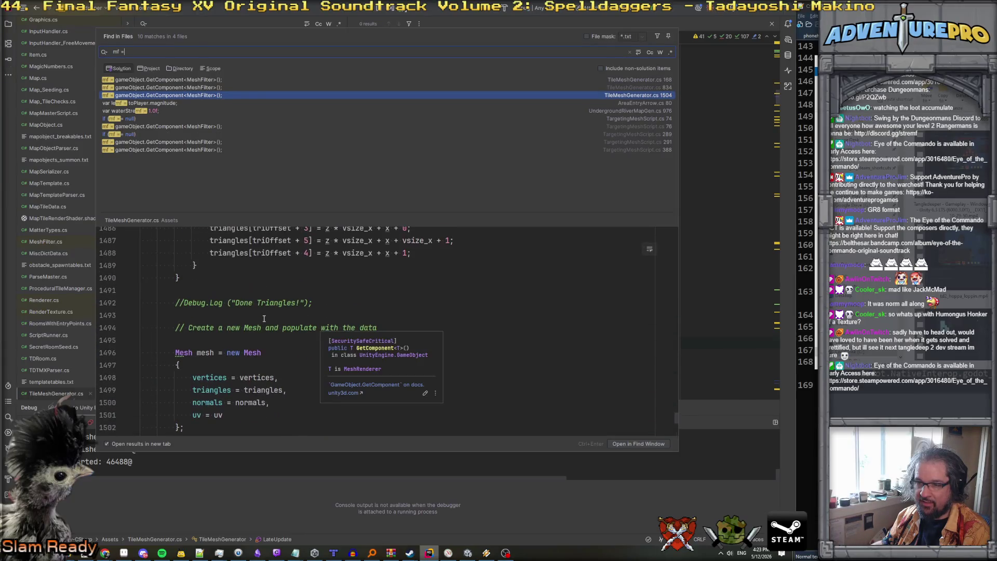
pyautogui.scroll(15, 264, 318)
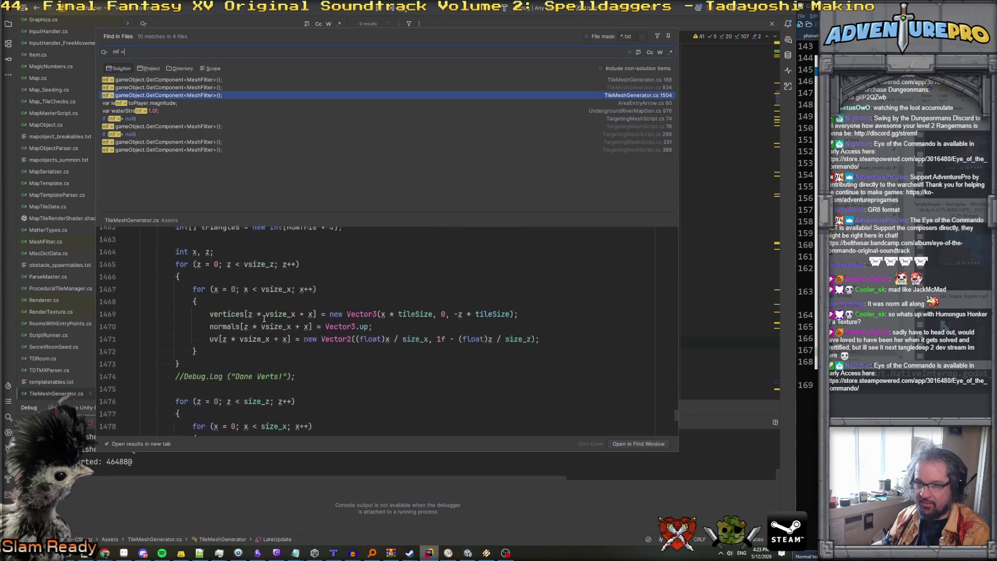
pyautogui.scroll(-2, 263, 318)
pyautogui.scroll(-10, 264, 318)
pyautogui.scroll(-9, 264, 319)
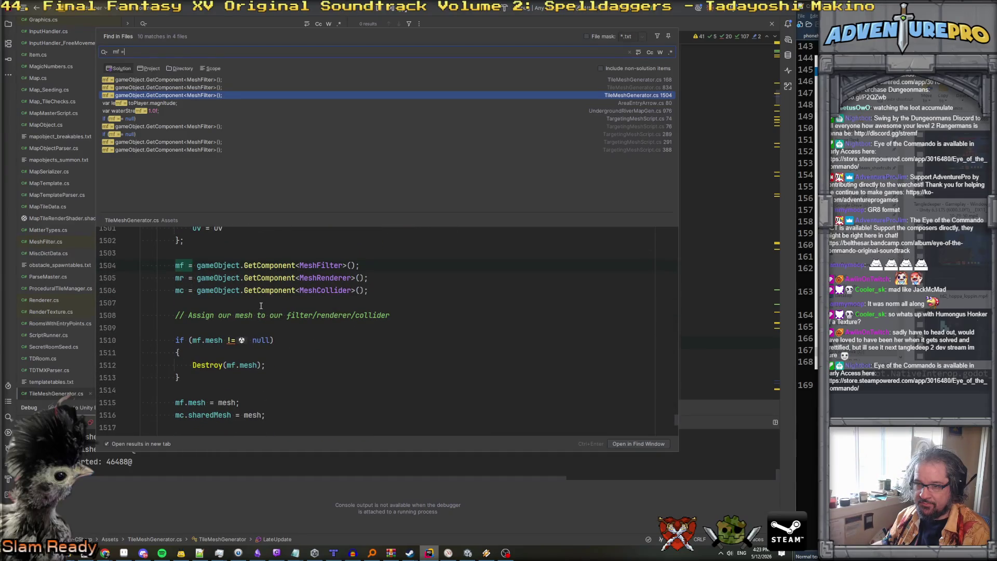
pyautogui.scroll(-2, 261, 305)
pyautogui.scroll(2, 261, 306)
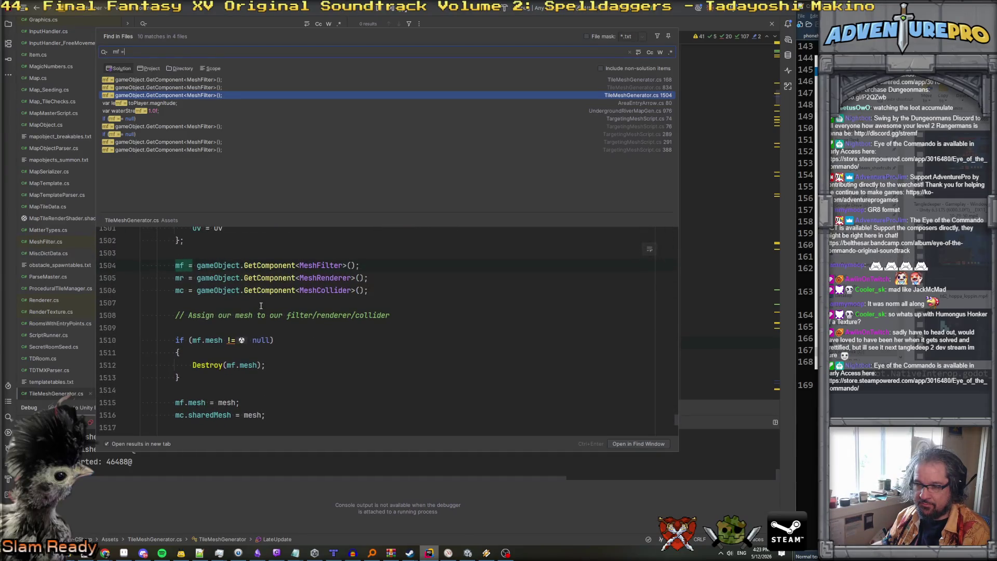
pyautogui.scroll(-5, 261, 305)
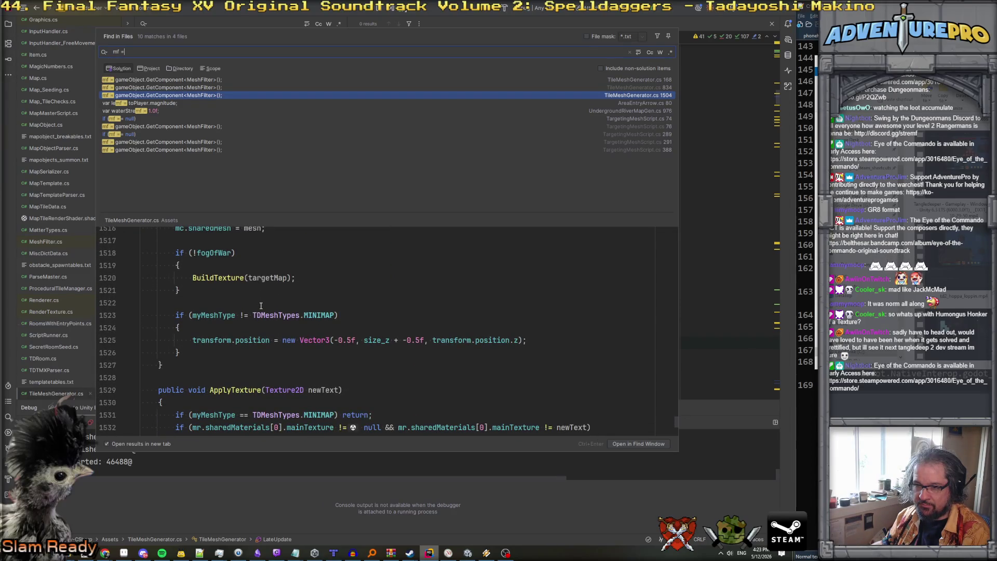
# Preview the TargetingMeshScript.cs lines 74 and 76 matches, then open TileMeshGenerator.cs at line 834.
pyautogui.click(159, 103)
pyautogui.click(160, 87)
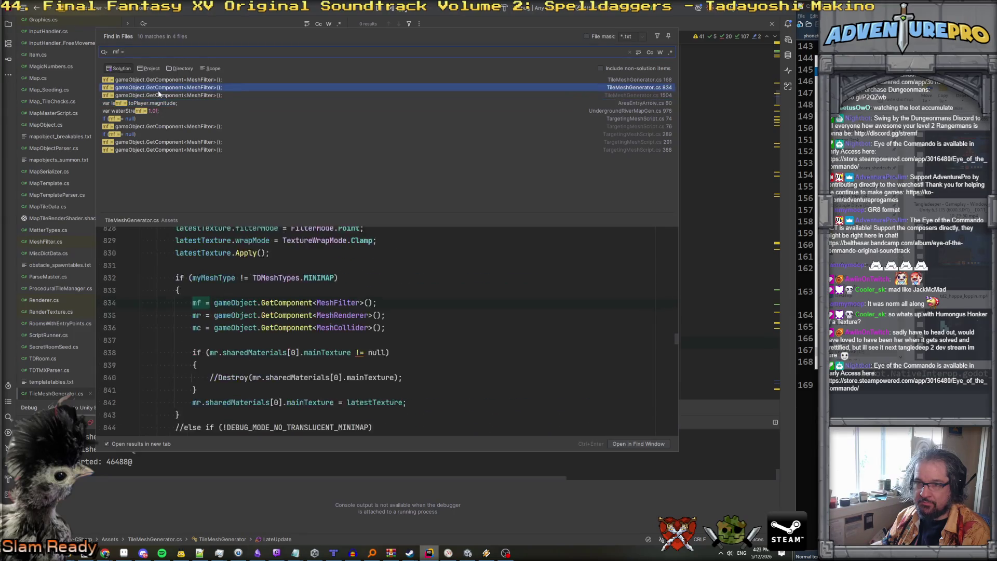
pyautogui.click(161, 96)
pyautogui.click(151, 119)
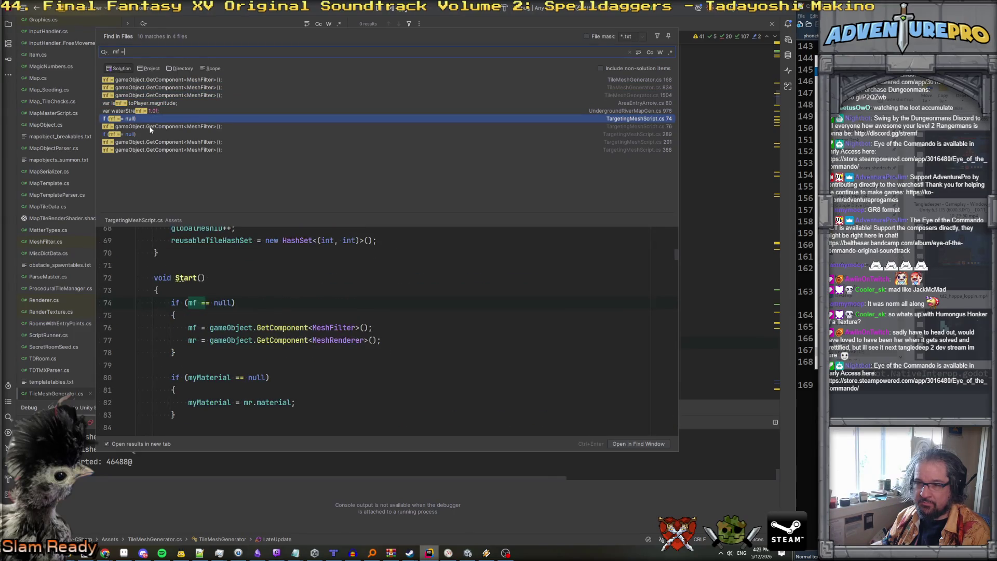
pyautogui.click(150, 127)
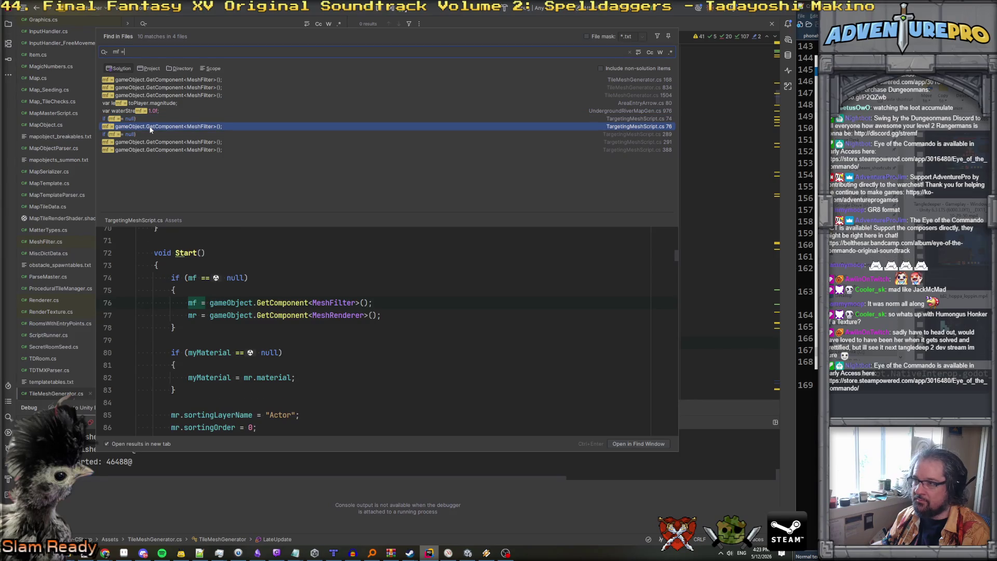
pyautogui.click(148, 89)
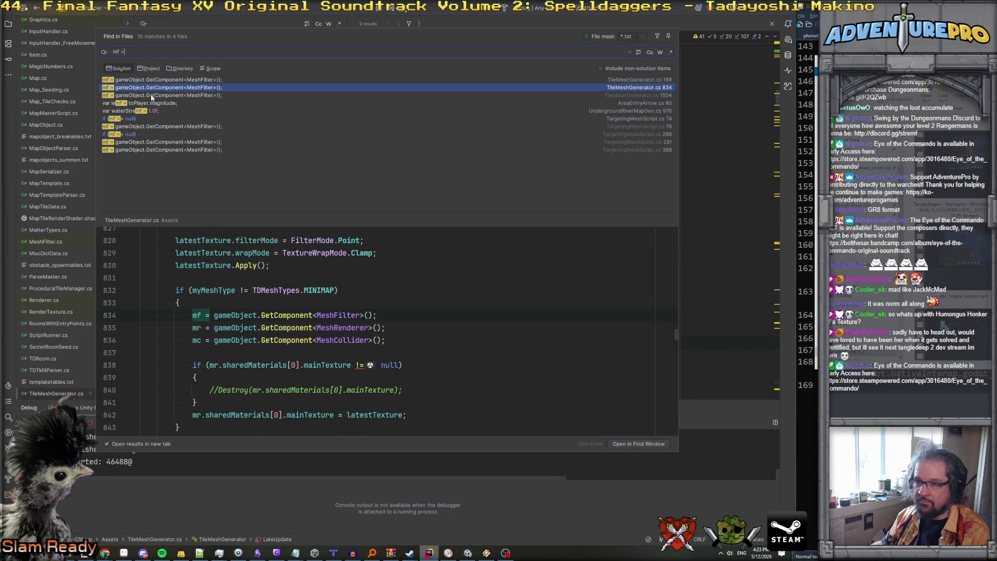
pyautogui.doubleClick(151, 90)
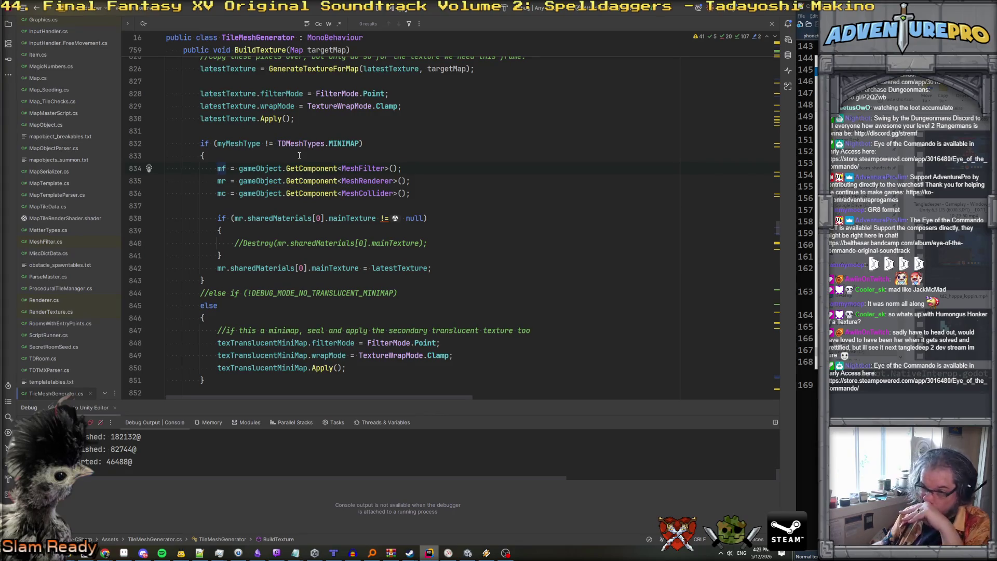
# Scroll up to BuildTexture and review subRT's RenderTexture creation with depth 1 on line 802.
pyautogui.scroll(1, 309, 219)
pyautogui.scroll(4, 309, 219)
pyautogui.scroll(14, 309, 219)
pyautogui.scroll(-10, 309, 218)
pyautogui.scroll(12, 309, 218)
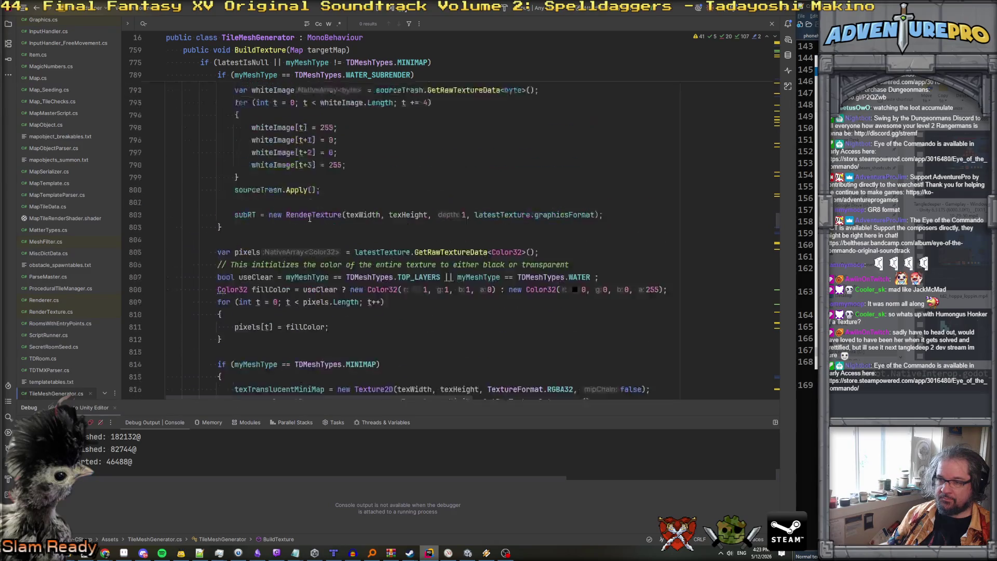
pyautogui.scroll(-7, 309, 218)
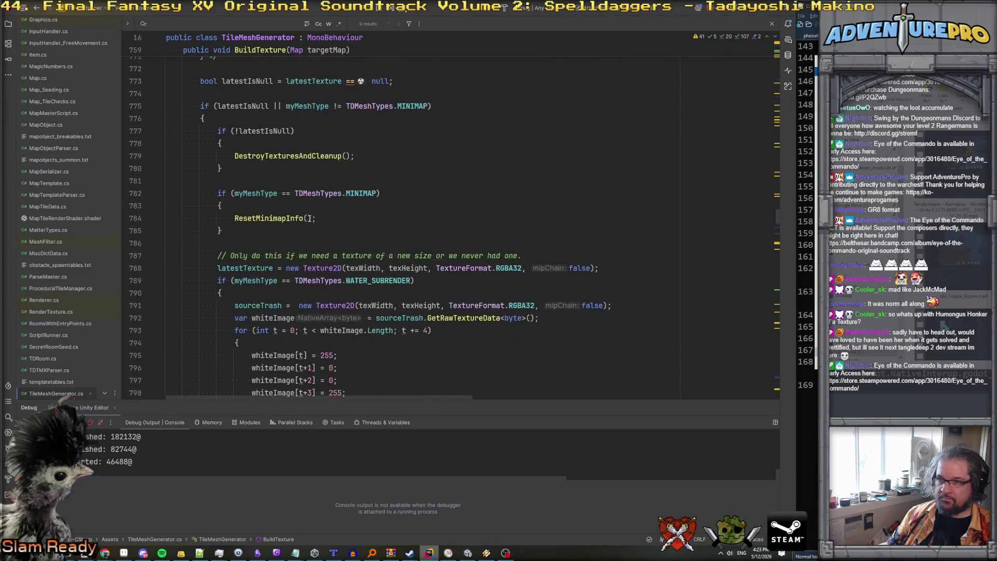
pyautogui.scroll(4, 310, 219)
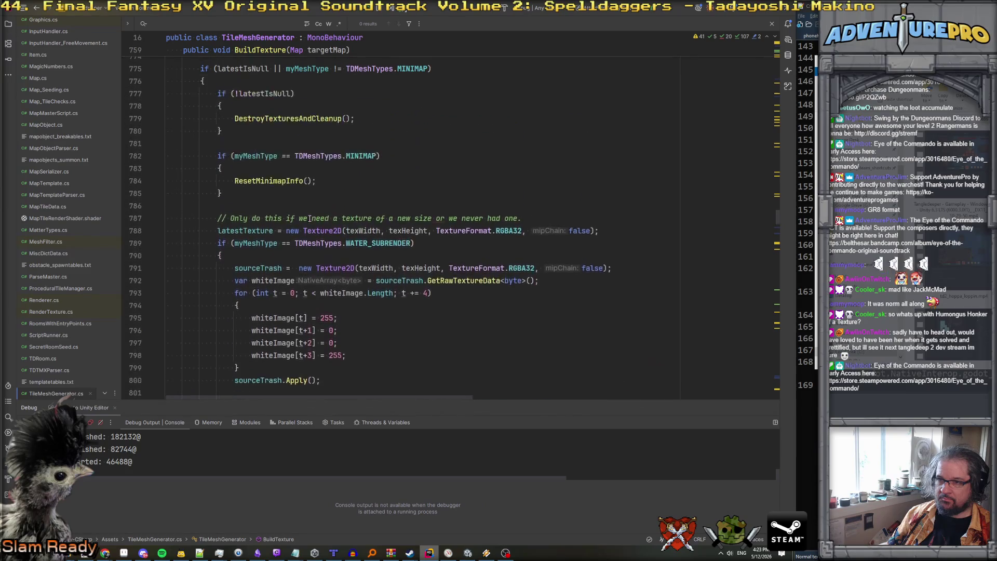
pyautogui.scroll(-3, 309, 219)
pyautogui.scroll(-5, 309, 219)
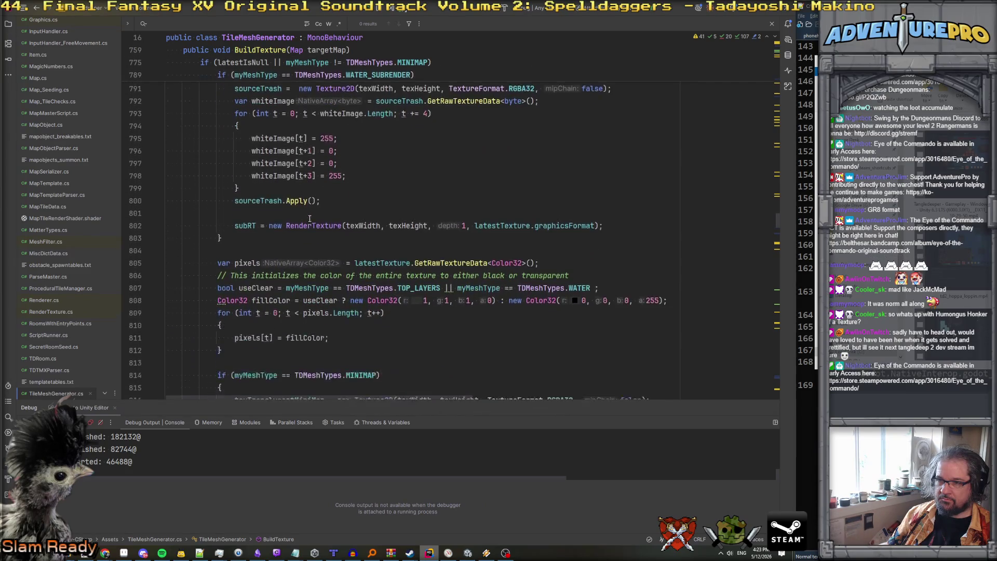
pyautogui.scroll(3, 310, 219)
pyautogui.scroll(4, 310, 218)
pyautogui.scroll(-4, 309, 218)
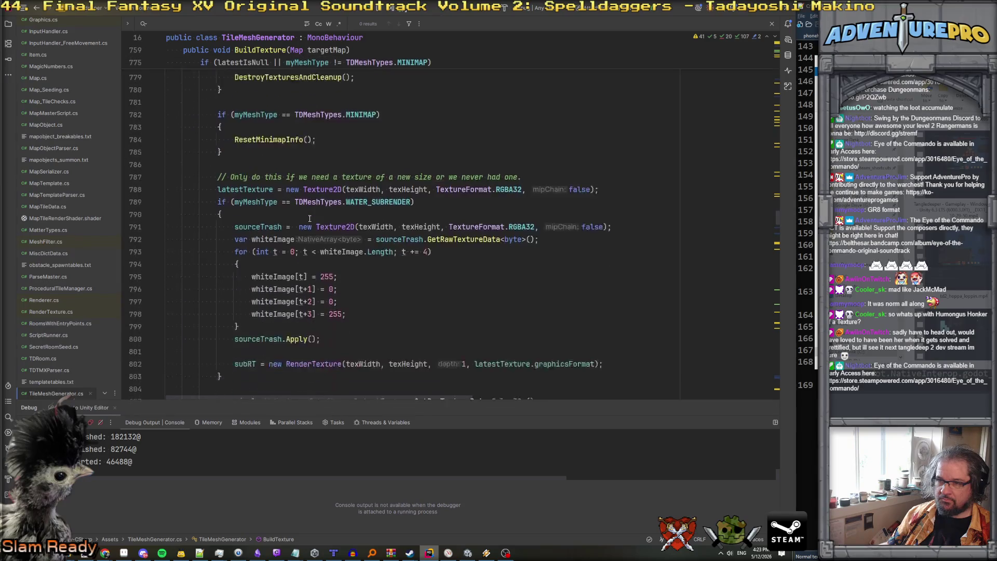
pyautogui.scroll(-2, 309, 219)
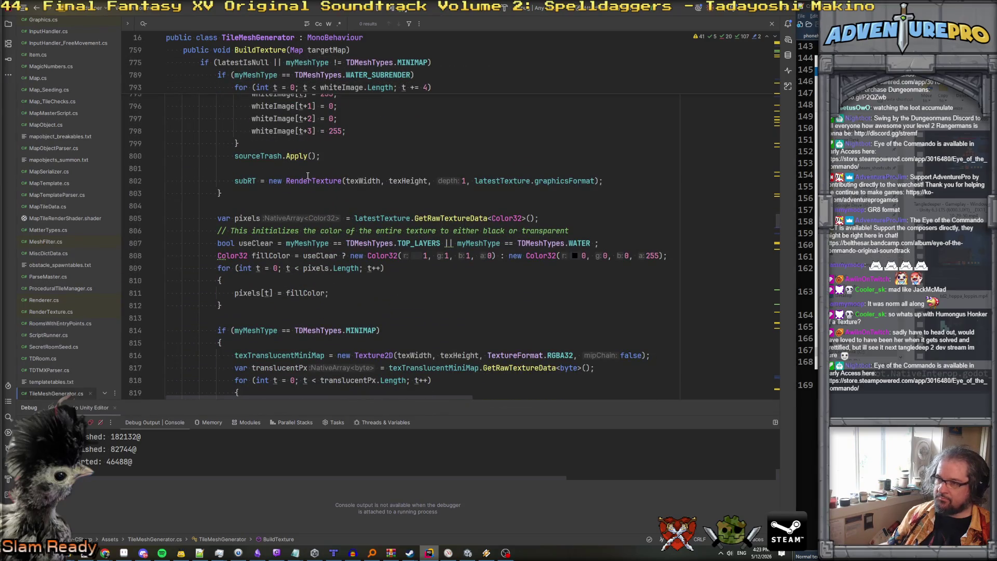
pyautogui.scroll(3, 308, 176)
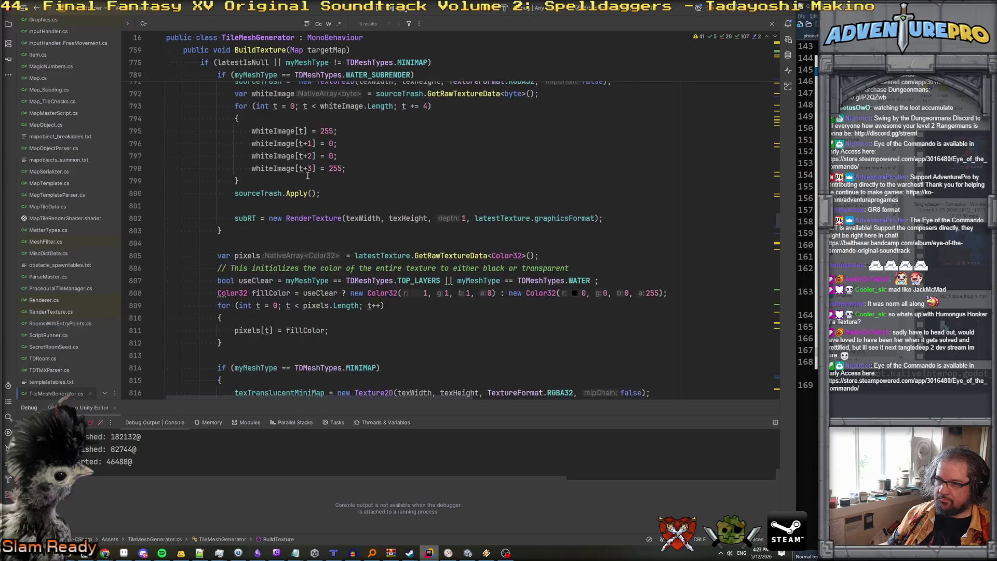
pyautogui.moveTo(314, 218)
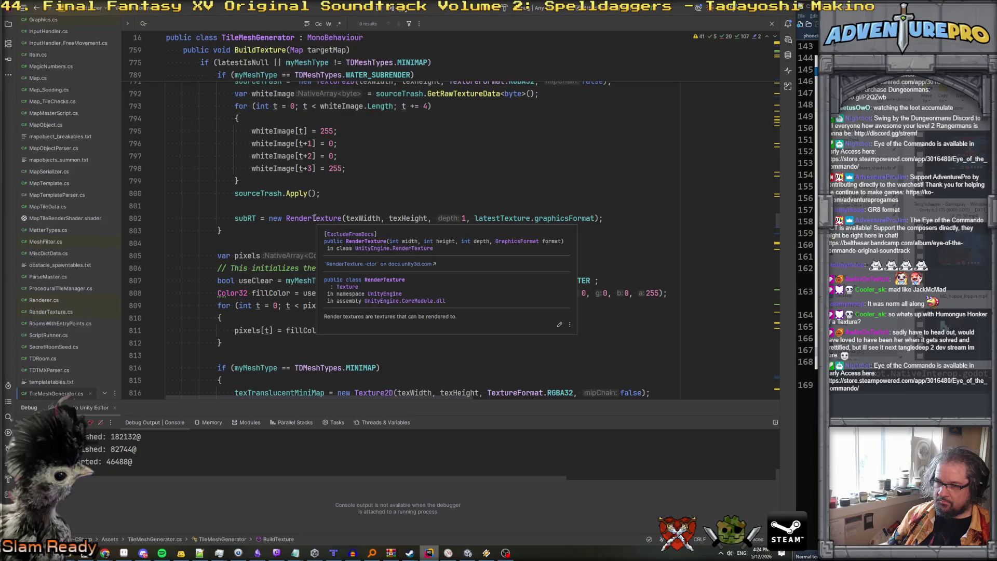
pyautogui.click(314, 218)
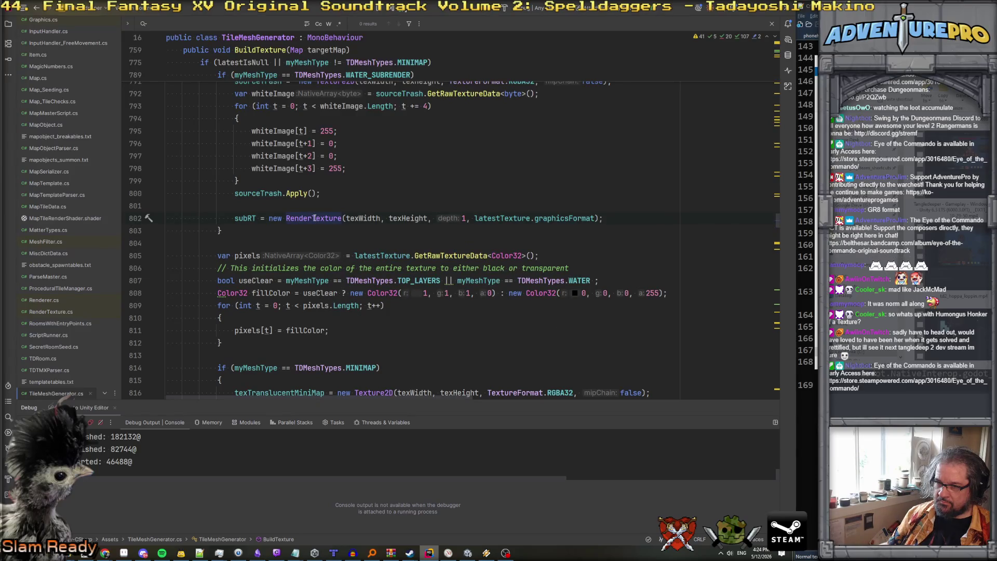